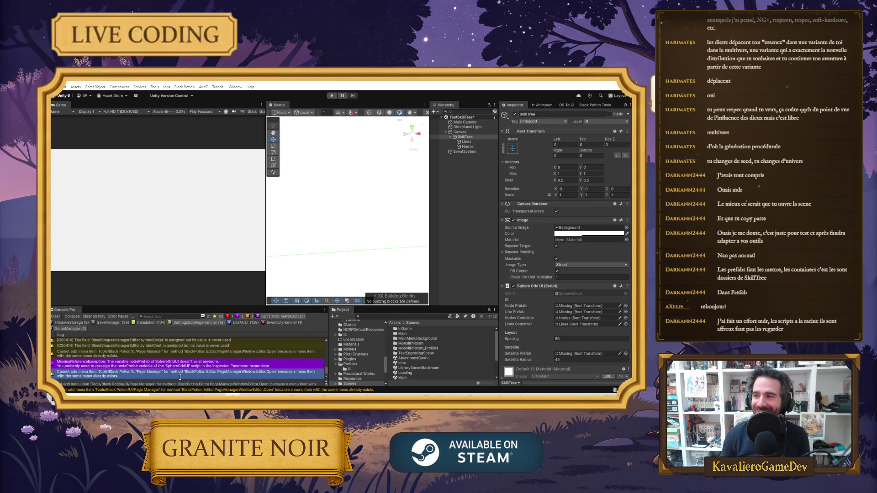
Open the Main scene from the Scenes folder, answer the save prompt, and bring up the reference browser.
{"action": "left_click", "coordinate": [468, 256]}
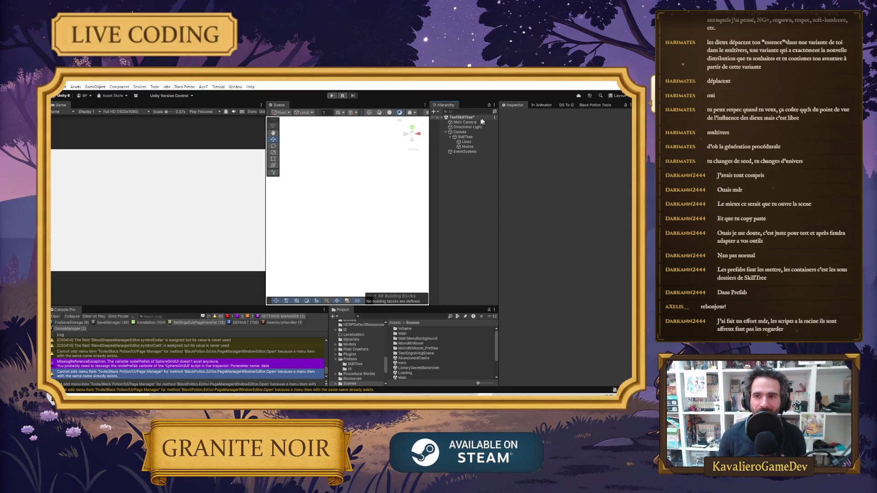
{"action": "left_click", "coordinate": [412, 368]}
{"action": "scroll", "coordinate": [409, 361], "scroll_direction": "down", "scroll_amount": 3}
{"action": "double_click", "coordinate": [408, 348]}
{"action": "left_click", "coordinate": [354, 250]}
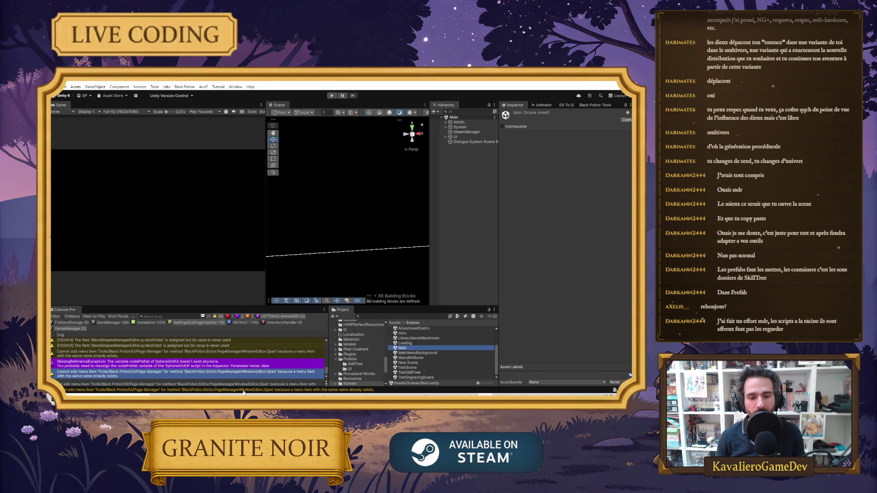
{"action": "mouse_move", "coordinate": [245, 391]}
{"action": "left_click", "coordinate": [233, 370]}
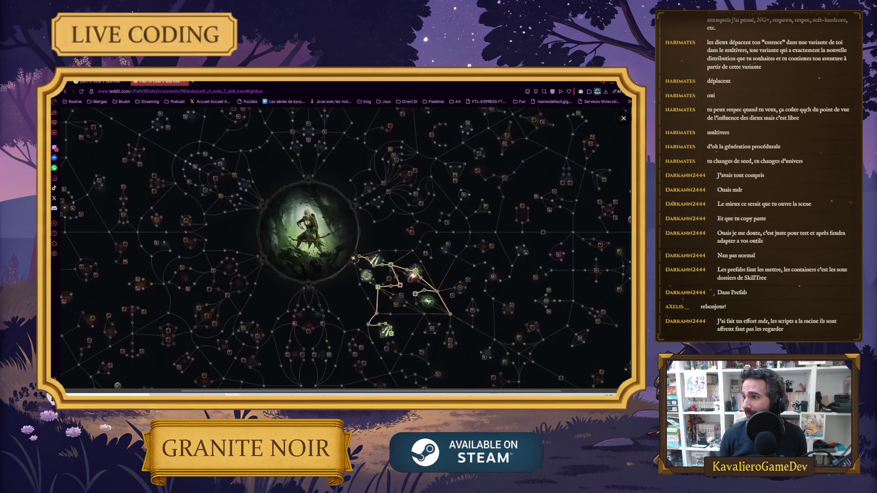
Zoom the Path of Exile 2 skill tree reference out and back in, then return to Unity.
{"action": "scroll", "coordinate": [385, 236], "scroll_direction": "down", "scroll_amount": 5}
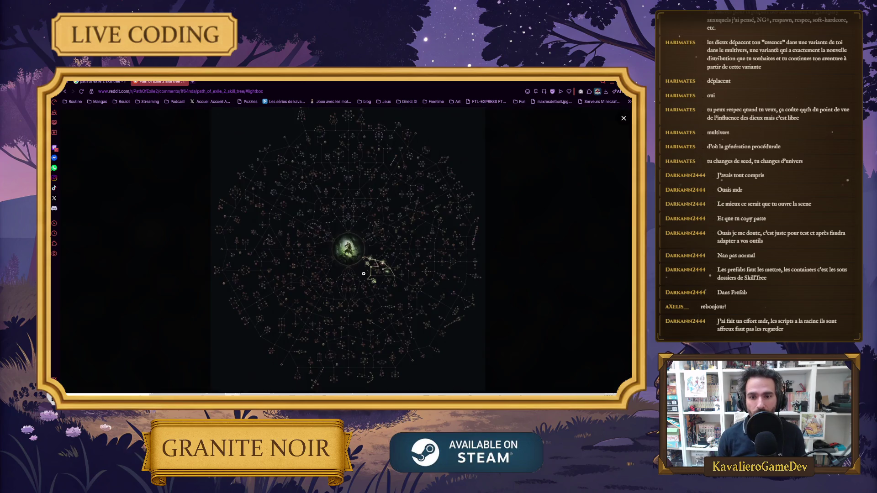
{"action": "scroll", "coordinate": [361, 245], "scroll_direction": "up", "scroll_amount": 5}
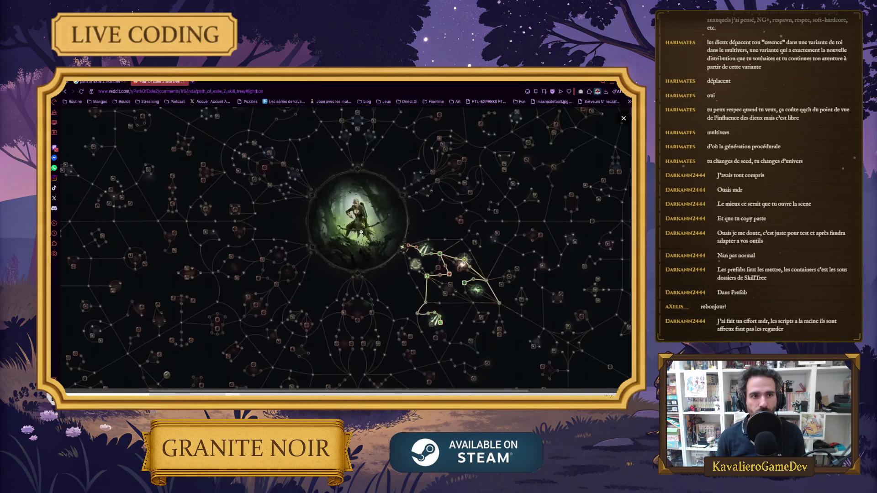
{"action": "scroll", "coordinate": [361, 233], "scroll_direction": "down", "scroll_amount": 5}
{"action": "key", "text": "alt+Tab"}
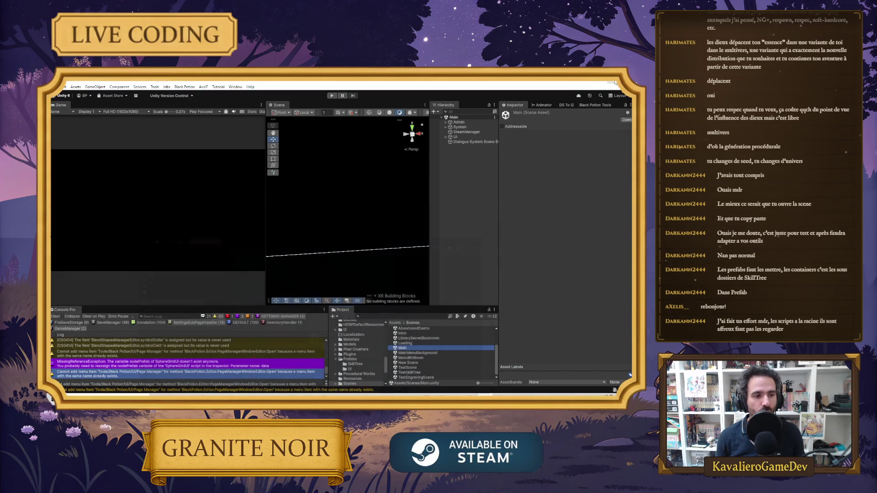
Browse the Prefabs and Scenes folders, then open the TestSkillTree scene.
{"action": "left_click", "coordinate": [453, 198]}
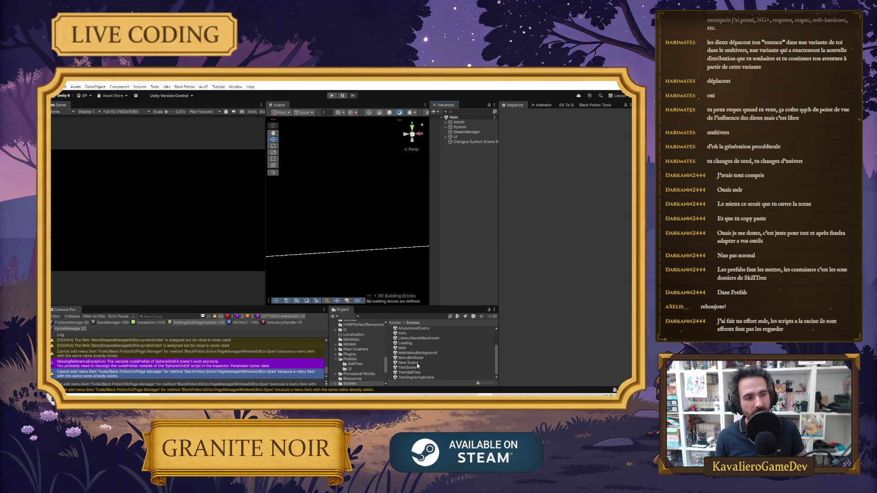
{"action": "left_click", "coordinate": [409, 363]}
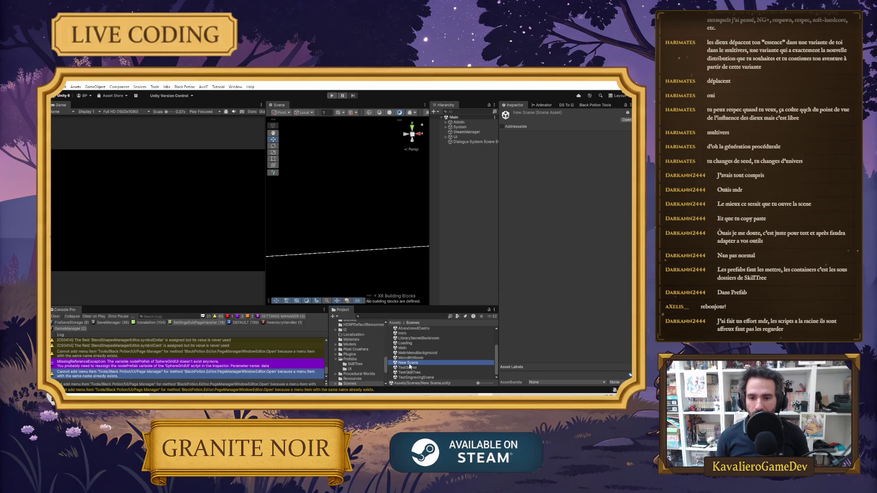
{"action": "left_click", "coordinate": [355, 364]}
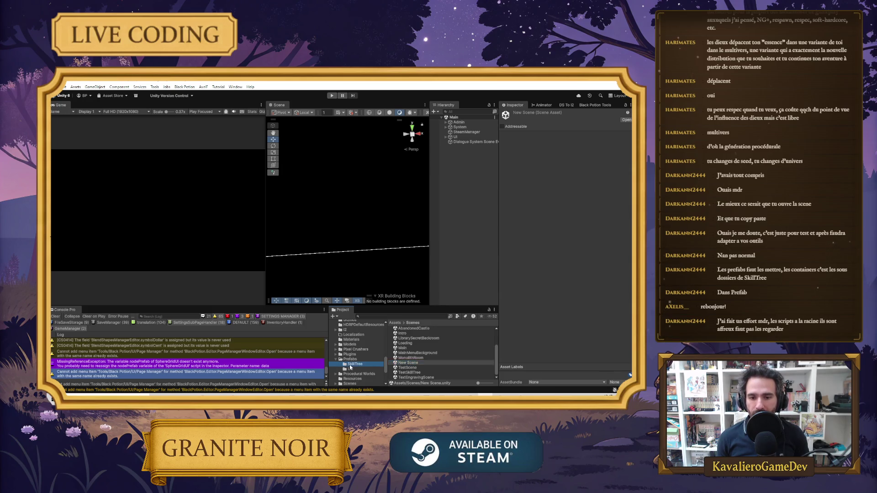
{"action": "left_click", "coordinate": [351, 359]}
{"action": "scroll", "coordinate": [355, 368], "scroll_direction": "down", "scroll_amount": 4}
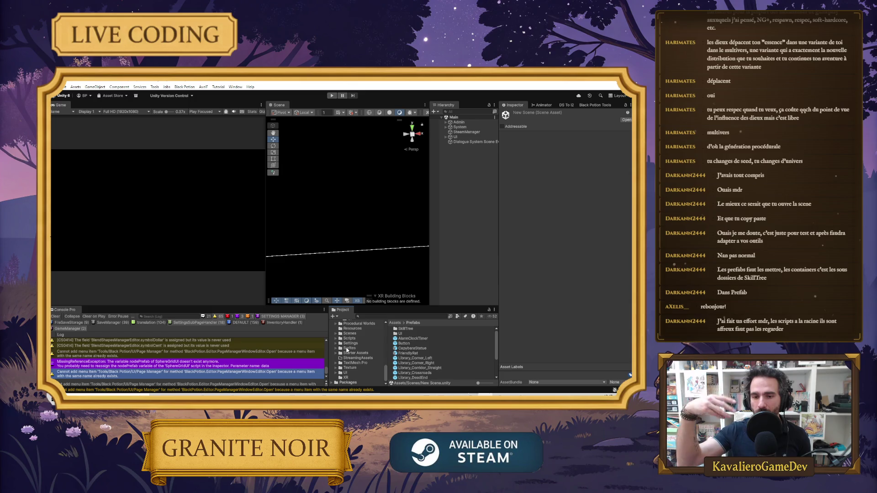
{"action": "left_click", "coordinate": [349, 334]}
{"action": "scroll", "coordinate": [408, 358], "scroll_direction": "down", "scroll_amount": 2}
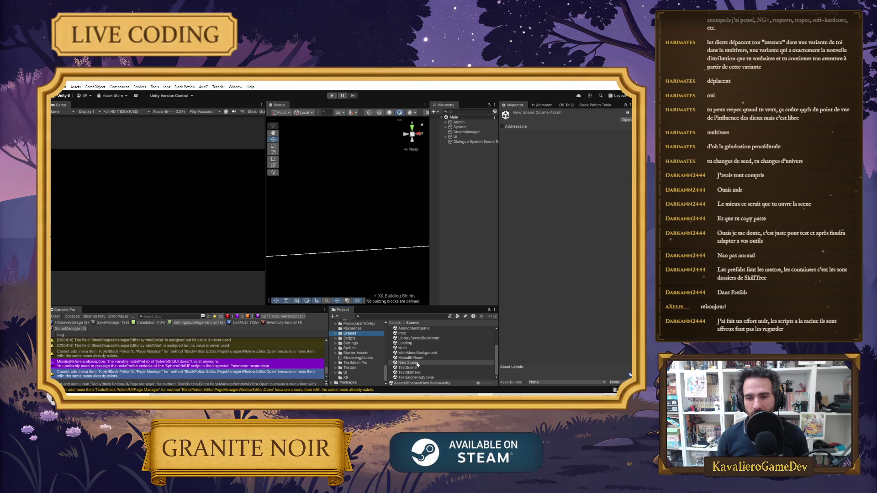
{"action": "left_click", "coordinate": [419, 373]}
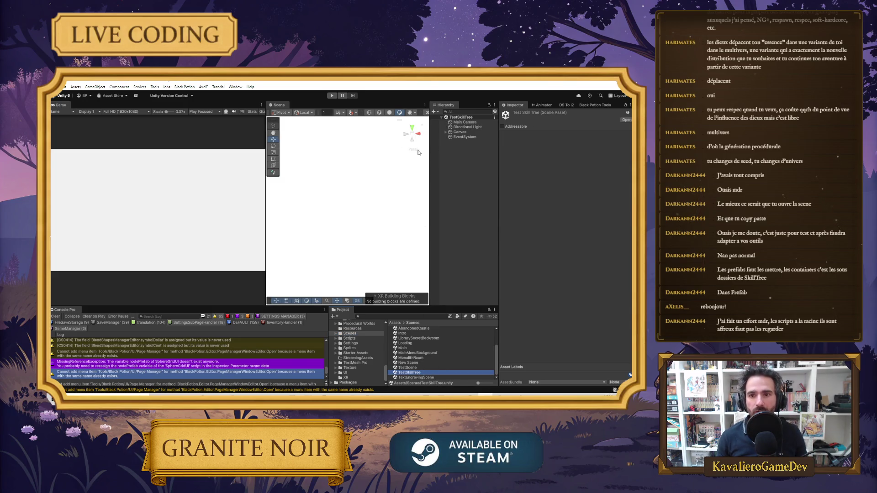
Check SkillTree's Sphere Grid UI node prefab and Lines container, then run the scene in Play mode.
{"action": "left_click", "coordinate": [446, 131], "text": "alt"}
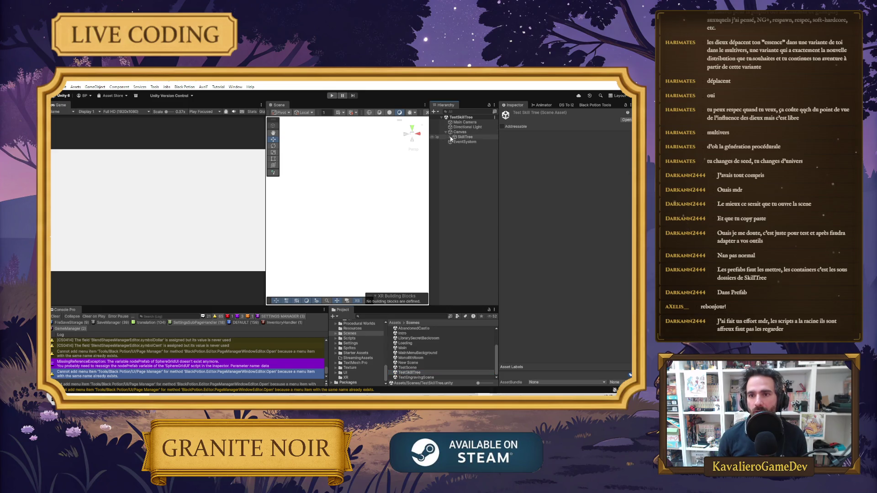
{"action": "left_click", "coordinate": [462, 138]}
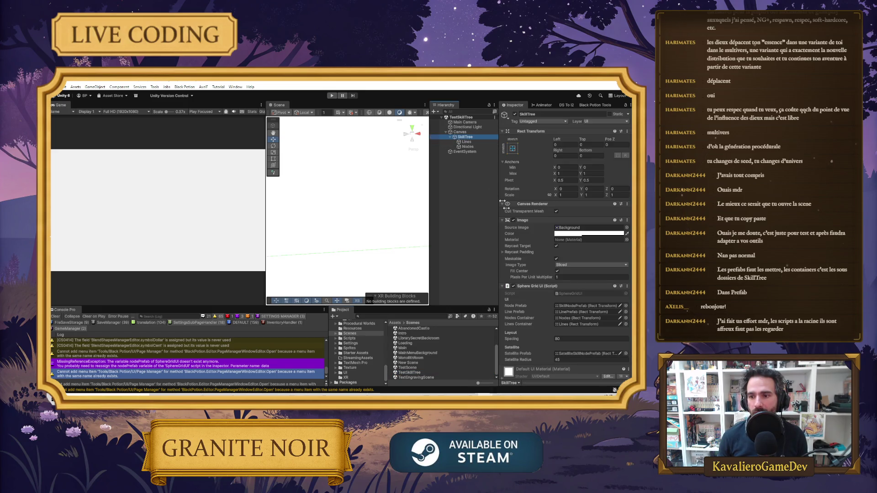
{"action": "left_click", "coordinate": [590, 307]}
{"action": "left_click", "coordinate": [578, 323]}
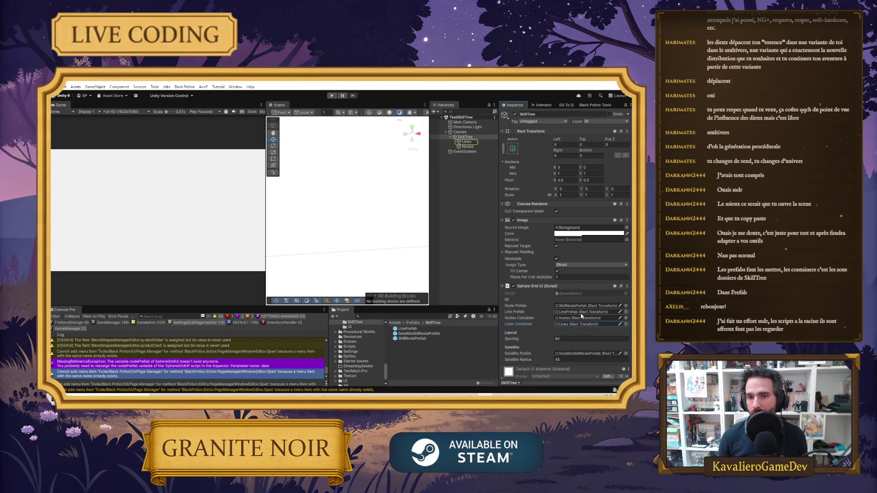
{"action": "left_click", "coordinate": [466, 142]}
{"action": "key", "text": "ctrl+p"}
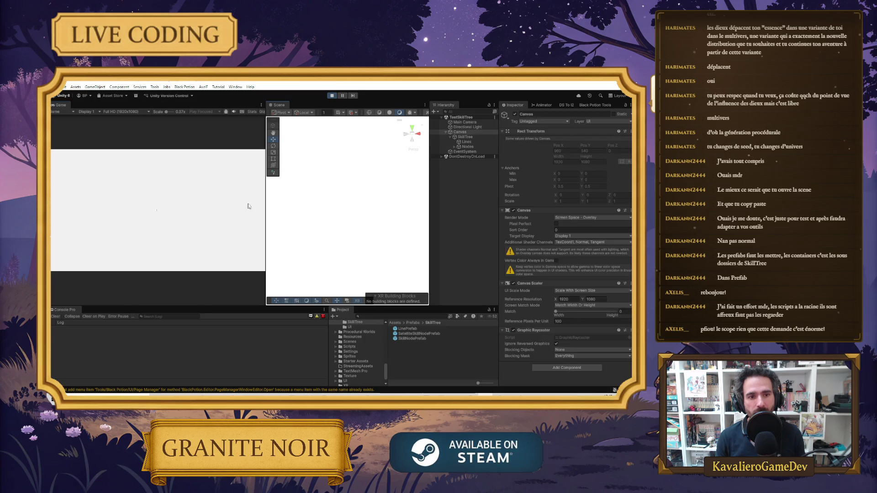
{"action": "left_click_drag", "start_coordinate": [265, 212], "coordinate": [389, 211]}
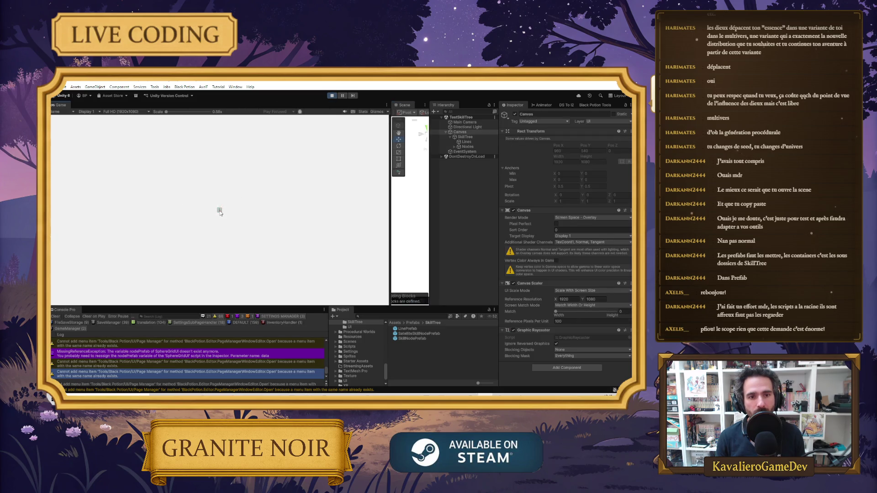
Unlock nodes at the centre and right of the tree to spawn linked neighbours.
{"action": "left_click", "coordinate": [204, 211]}
{"action": "left_click", "coordinate": [228, 197]}
{"action": "left_click", "coordinate": [235, 209]}
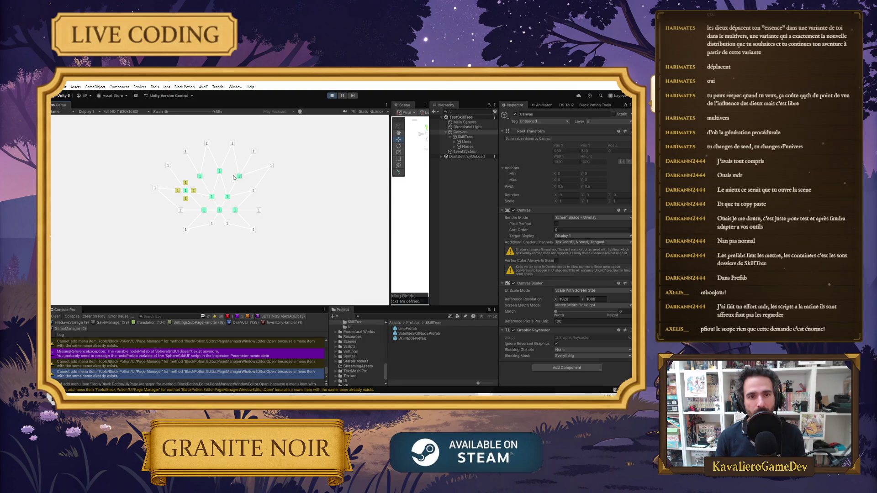
{"action": "left_click", "coordinate": [271, 165]}
{"action": "left_click", "coordinate": [253, 190]}
{"action": "left_click", "coordinate": [284, 189]}
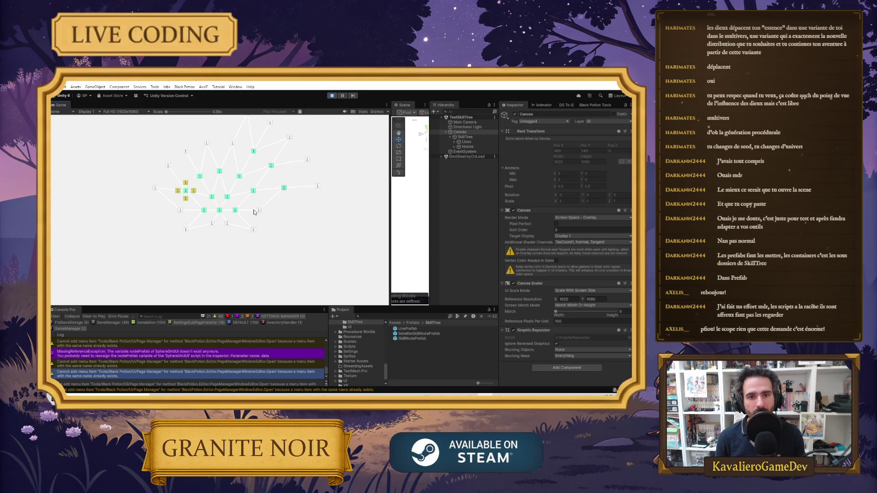
Unlock left and lower-left nodes, turning upper-left ones into satellite clusters.
{"action": "left_click", "coordinate": [179, 190]}
{"action": "left_click", "coordinate": [155, 187]}
{"action": "left_click", "coordinate": [180, 210]}
{"action": "left_click", "coordinate": [185, 228]}
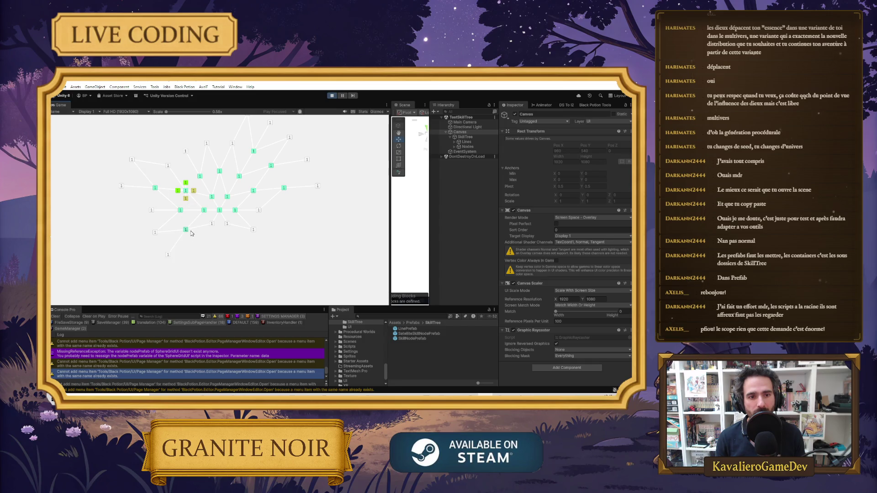
{"action": "left_click", "coordinate": [155, 232]}
{"action": "left_click", "coordinate": [151, 210]}
{"action": "left_click", "coordinate": [131, 159]}
{"action": "left_click", "coordinate": [168, 166]}
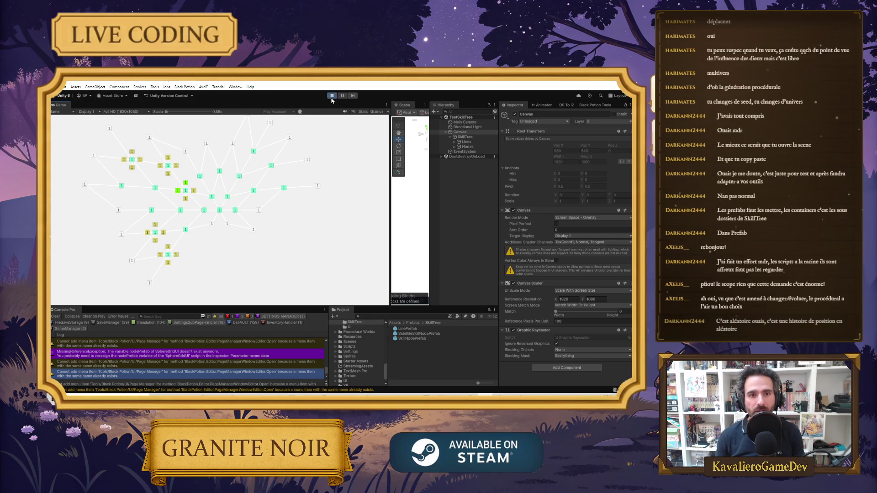
Review SkillTree and the generated line and node objects under Lines and Nodes.
{"action": "left_click", "coordinate": [465, 137]}
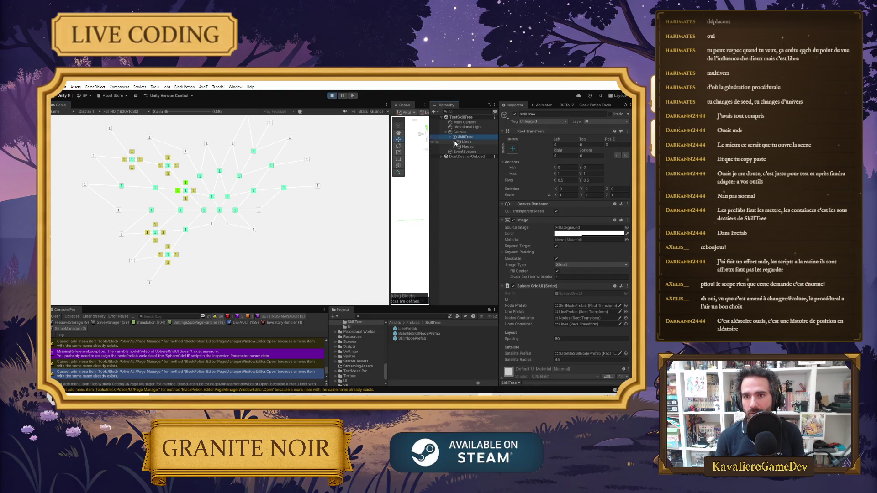
{"action": "left_click", "coordinate": [453, 142]}
{"action": "left_click", "coordinate": [454, 142]}
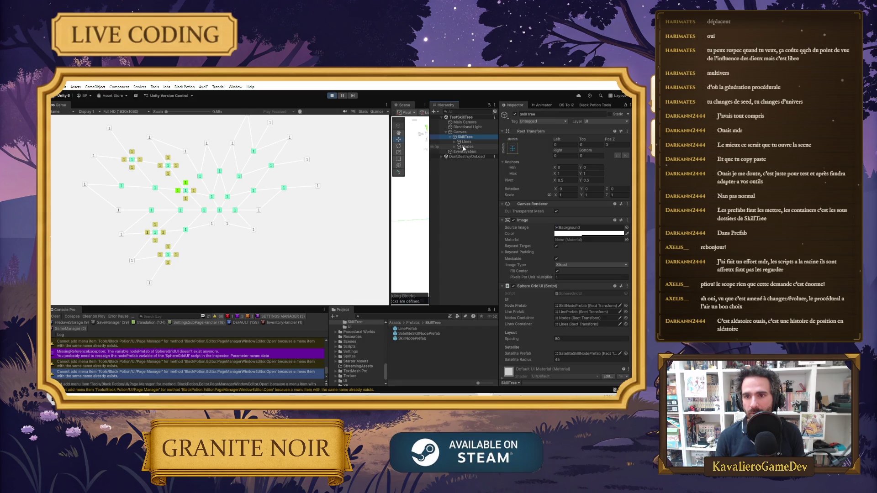
{"action": "left_click", "coordinate": [453, 147]}
{"action": "left_click", "coordinate": [453, 147]}
Inspect the Canvas, Lines, Nodes and SkillTree settings, including the LinePrefab clones.
{"action": "left_click", "coordinate": [466, 132]}
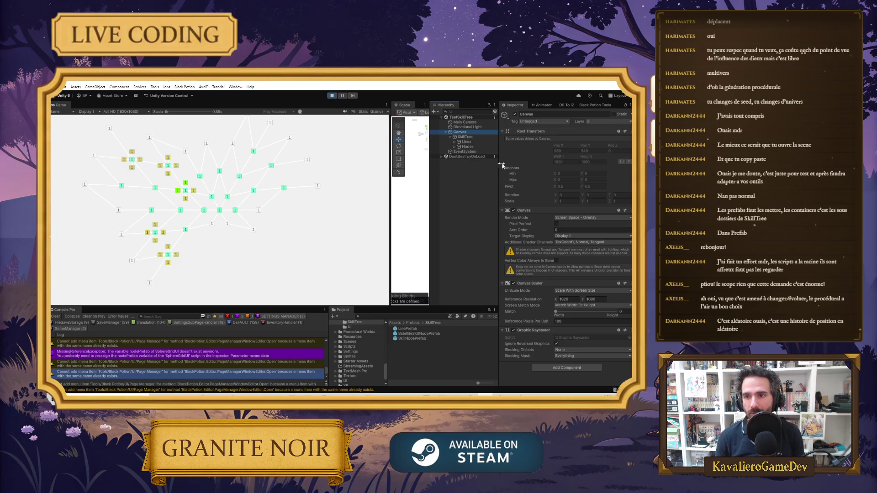
{"action": "left_click", "coordinate": [486, 142]}
{"action": "left_click", "coordinate": [476, 147]}
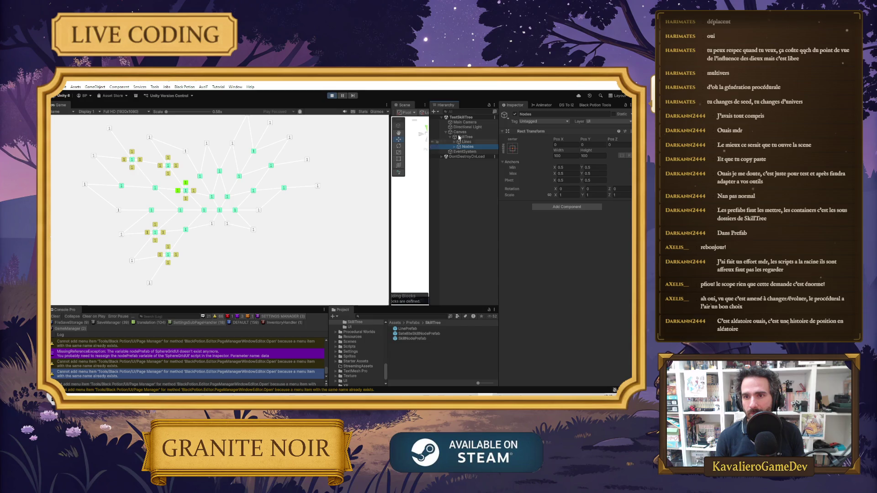
{"action": "left_click", "coordinate": [461, 132]}
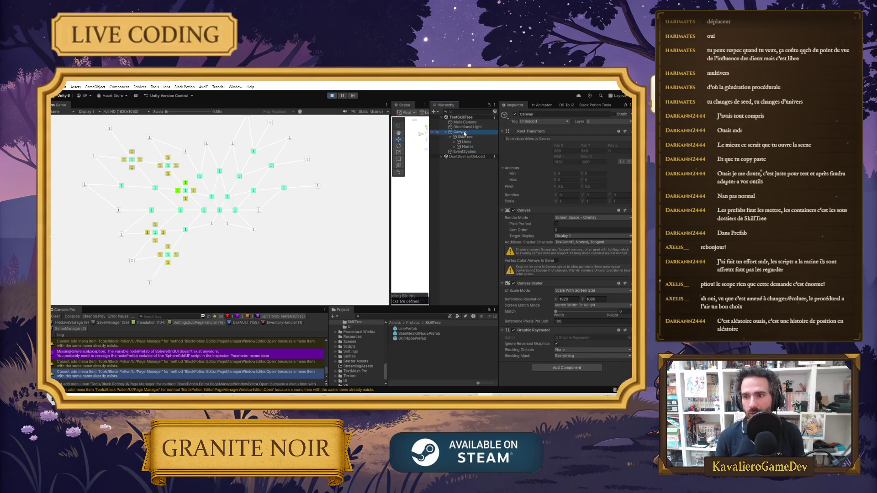
{"action": "left_click", "coordinate": [466, 142]}
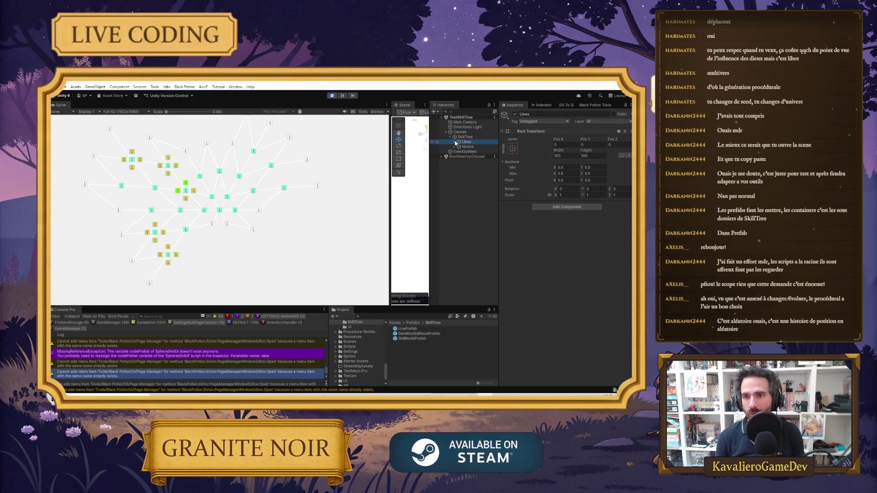
{"action": "left_click", "coordinate": [455, 142]}
{"action": "left_click", "coordinate": [455, 142]}
{"action": "left_click", "coordinate": [465, 137]}
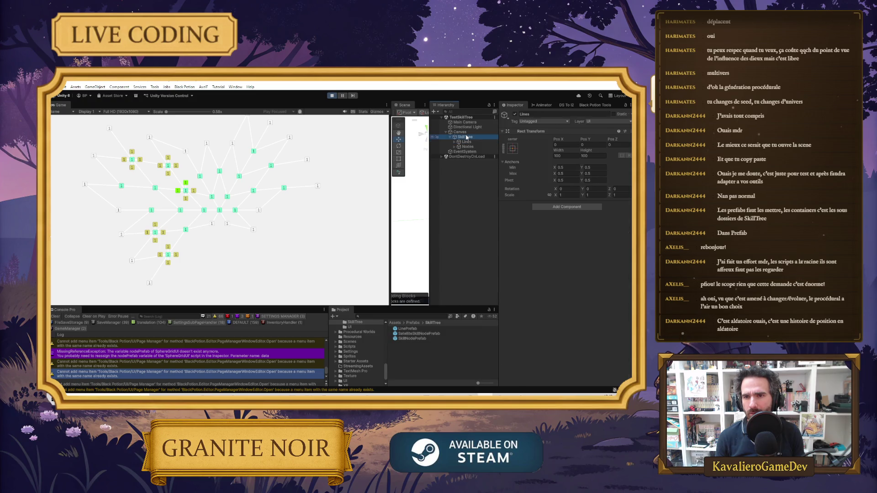
{"action": "scroll", "coordinate": [520, 242], "scroll_direction": "down", "scroll_amount": 2}
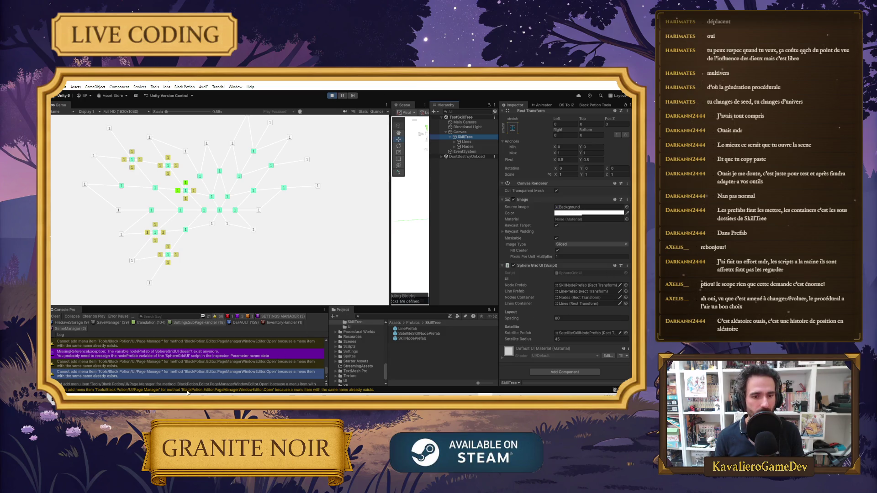
Snip the Hierarchy and Inspector area, then stop Play mode.
{"action": "left_click", "coordinate": [519, 161]}
{"action": "left_click_drag", "start_coordinate": [432, 101], "coordinate": [632, 380]}
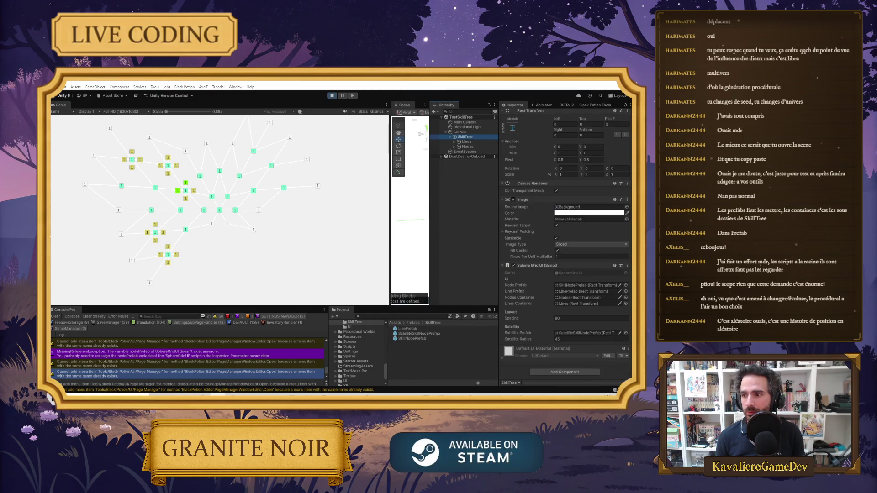
{"action": "left_click", "coordinate": [331, 95]}
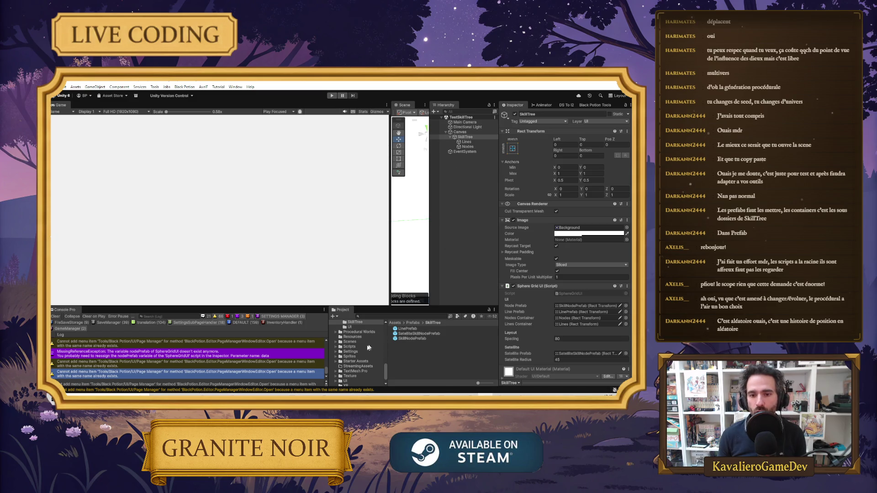
Open the Main scene from Assets > Scenes.
{"action": "left_click", "coordinate": [357, 352]}
{"action": "left_click", "coordinate": [350, 341]}
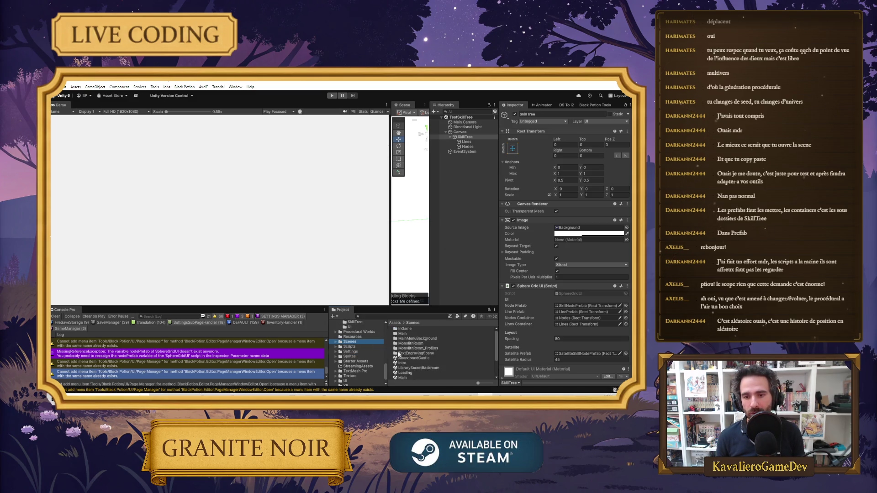
{"action": "double_click", "coordinate": [402, 348]}
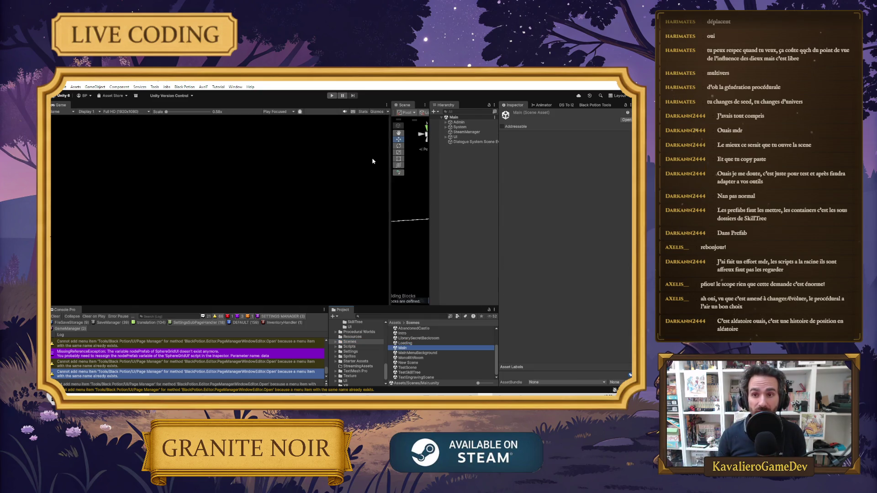
Expand UI > SubPage and select SkillTree, unfolding it to its Background child.
{"action": "left_click", "coordinate": [446, 137]}
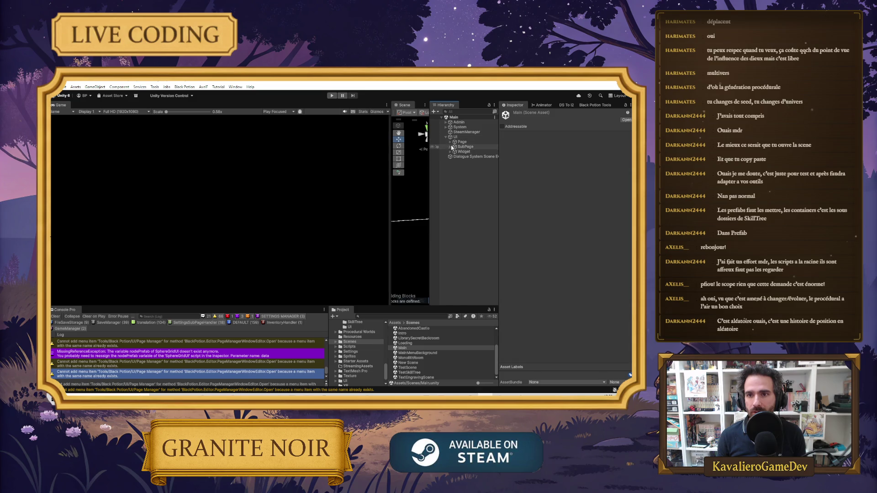
{"action": "left_click", "coordinate": [450, 147]}
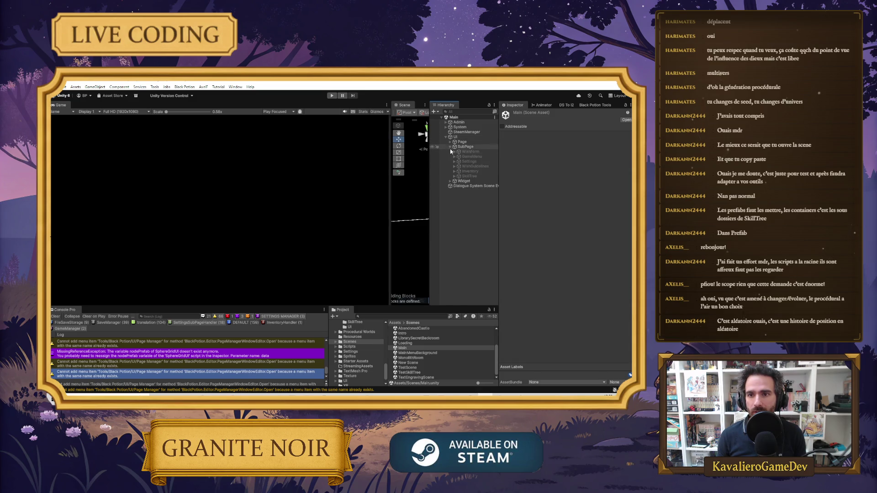
{"action": "left_click", "coordinate": [468, 176]}
{"action": "left_click", "coordinate": [455, 176]}
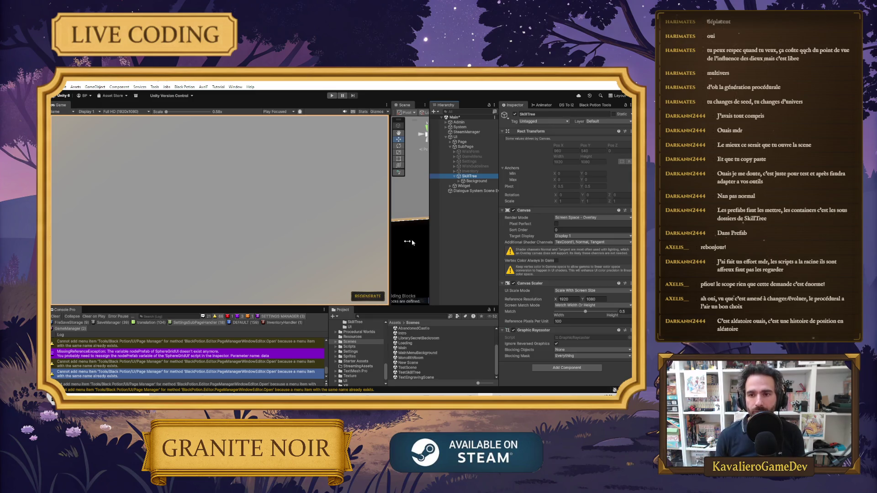
Unfold Background, Spherier, Viewport and Content to show the three Image children.
{"action": "left_click", "coordinate": [459, 181]}
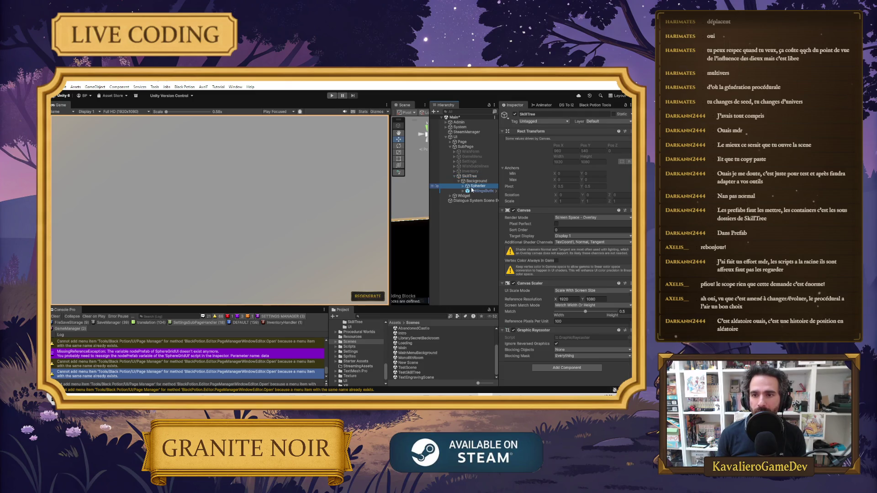
{"action": "left_click", "coordinate": [470, 187]}
{"action": "left_click", "coordinate": [462, 186]}
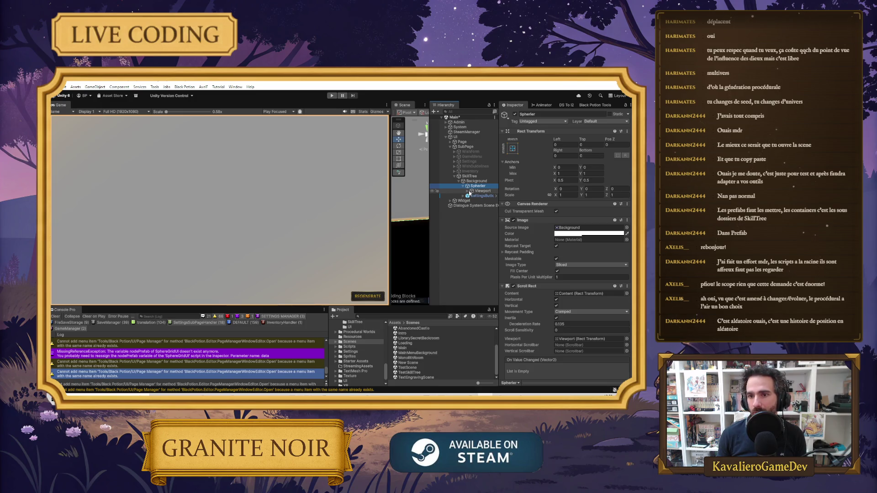
{"action": "left_click", "coordinate": [468, 191]}
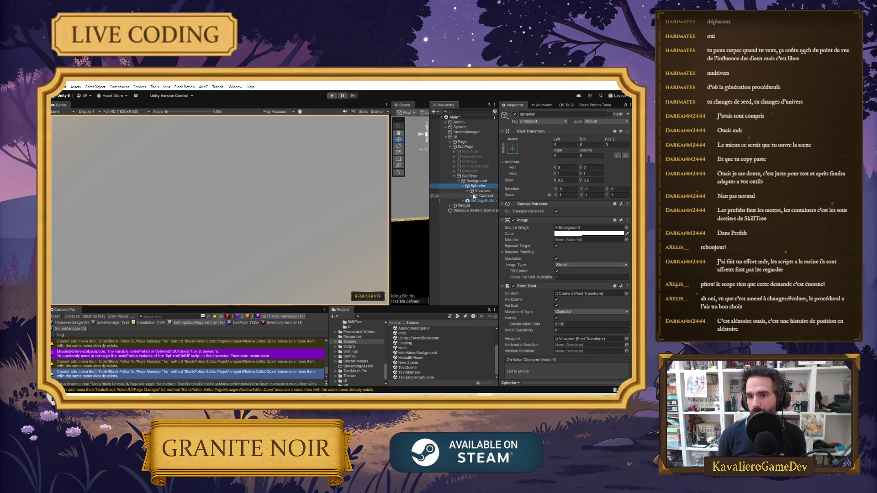
{"action": "left_click", "coordinate": [472, 196]}
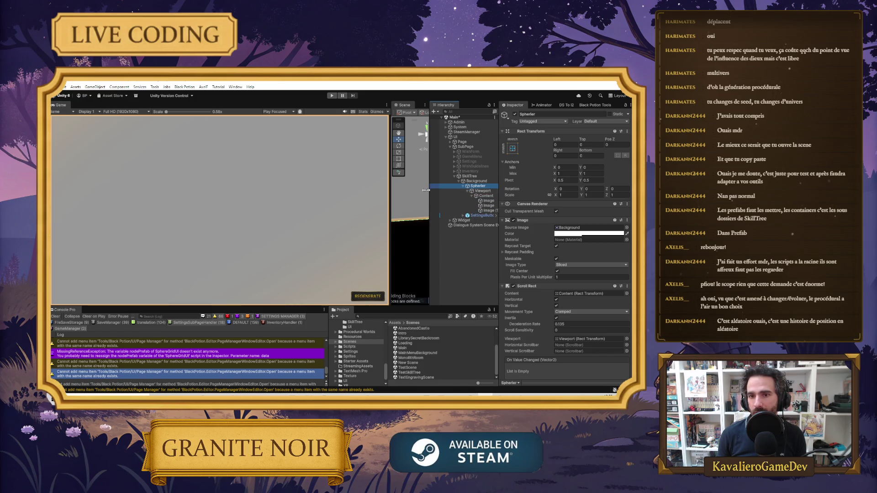
Widen the Scene view and Hierarchy panels and select Content.
{"action": "left_click_drag", "start_coordinate": [389, 197], "coordinate": [281, 201]}
{"action": "left_click_drag", "start_coordinate": [429, 195], "coordinate": [348, 197]}
{"action": "left_click", "coordinate": [405, 196]}
Create two empty child objects under Content named Lines and Nodes.
{"action": "right_click", "coordinate": [409, 199]}
{"action": "left_click", "coordinate": [484, 195]}
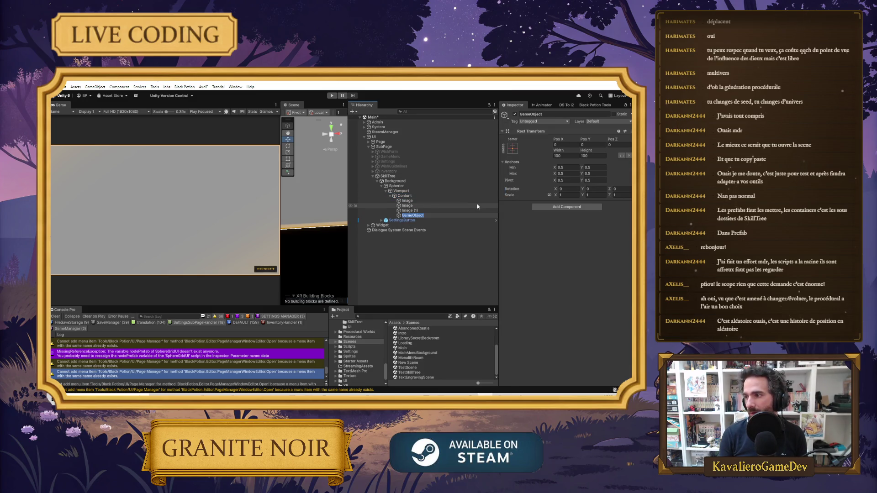
{"action": "type", "text": "Lines"}
{"action": "key", "text": "Return"}
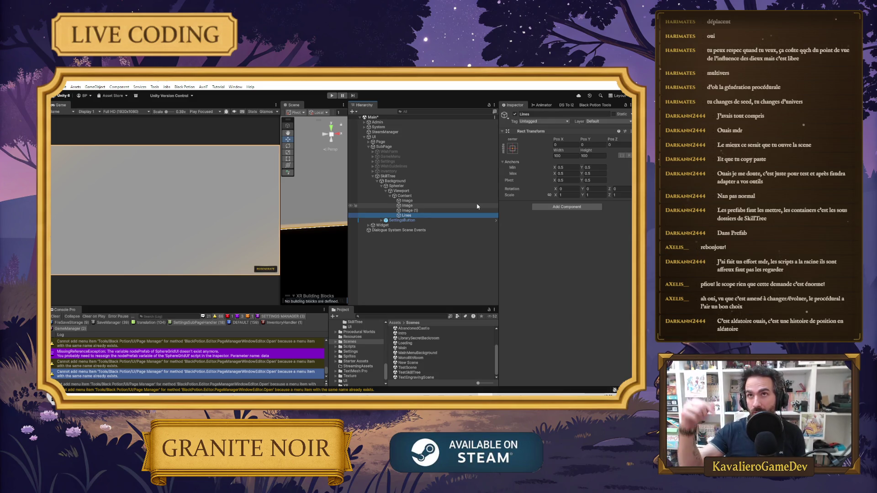
{"action": "right_click", "coordinate": [407, 198]}
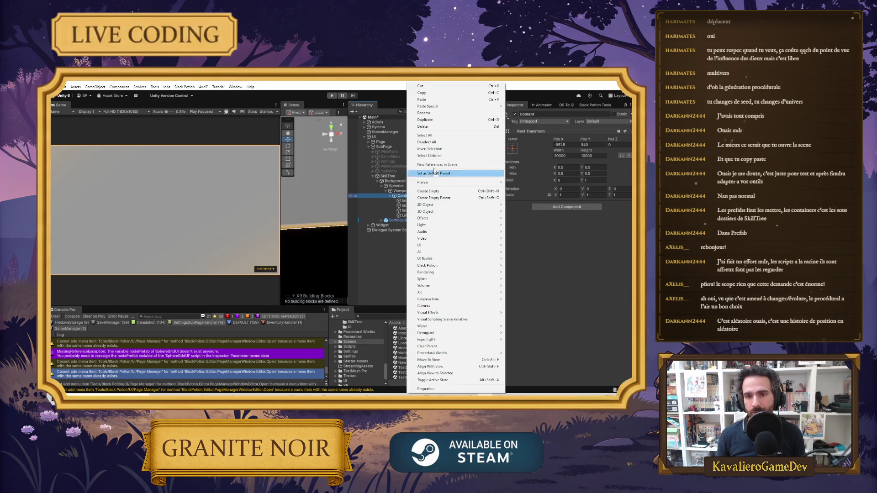
{"action": "left_click", "coordinate": [451, 191]}
{"action": "type", "text": "Nodes"}
{"action": "key", "text": "Return"}
Select Content and search Add Component for 'sphe' to find Sphere Grid UI.
{"action": "left_click", "coordinate": [404, 195]}
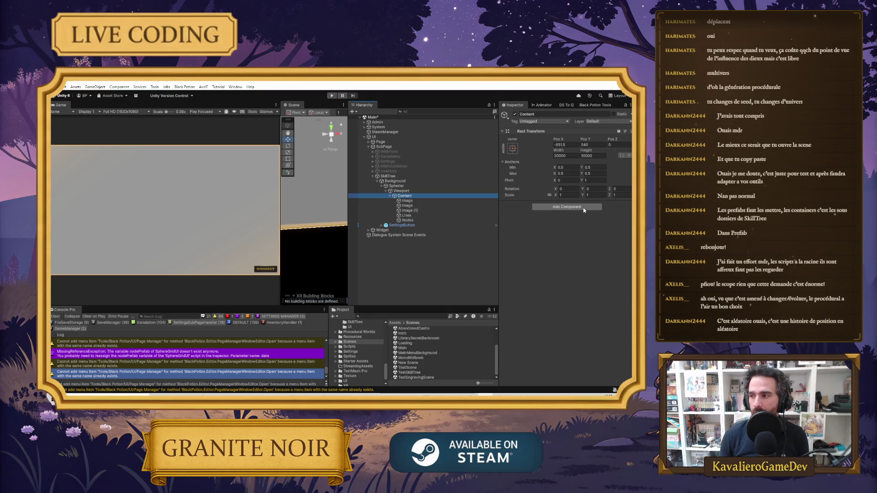
{"action": "left_click", "coordinate": [584, 208]}
{"action": "type", "text": "sphe"}
{"action": "key", "text": "Down"}
{"action": "key", "text": "Down"}
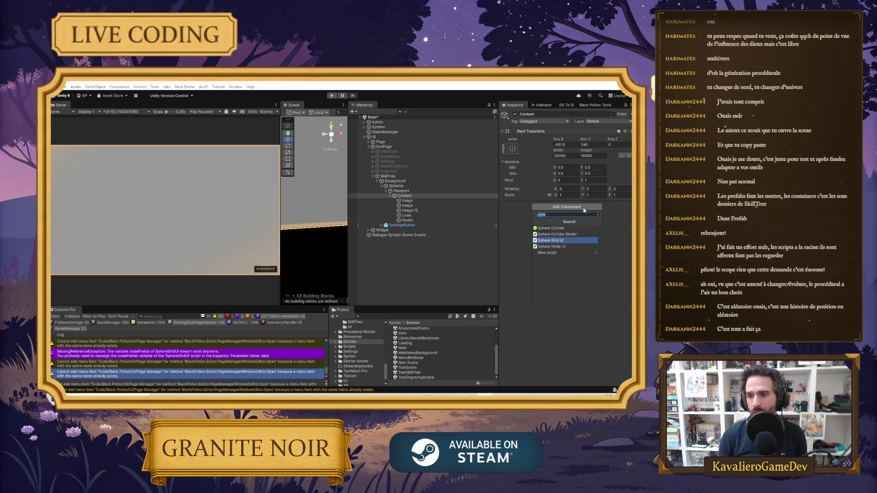
Add Sphere Grid UI to Content and assign Nodes and Lines as its containers.
{"action": "key", "text": "Return"}
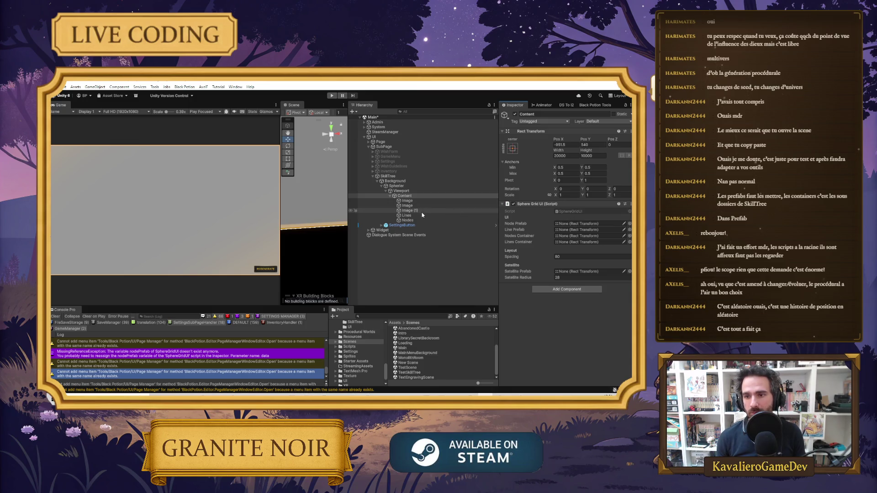
{"action": "left_click_drag", "start_coordinate": [416, 219], "coordinate": [582, 235]}
{"action": "left_click_drag", "start_coordinate": [411, 215], "coordinate": [569, 243]}
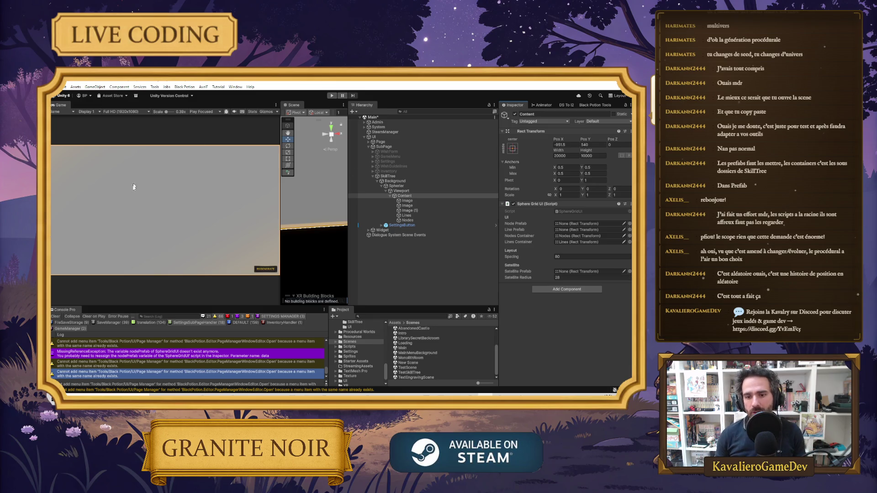
Assign LinePrefab, SkillNodePrefab and SatelliteSkillNodePrefab to the component's prefab fields.
{"action": "scroll", "coordinate": [354, 348], "scroll_direction": "up", "scroll_amount": 3}
{"action": "left_click", "coordinate": [353, 359]}
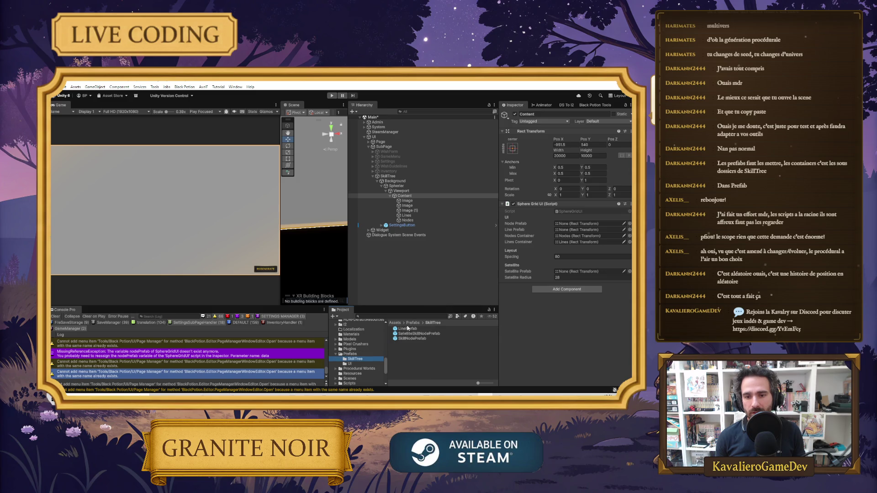
{"action": "mouse_move", "coordinate": [407, 330]}
{"action": "left_mouse_down"}
{"action": "mouse_move", "coordinate": [562, 260]}
{"action": "mouse_move", "coordinate": [571, 232]}
{"action": "left_mouse_up"}
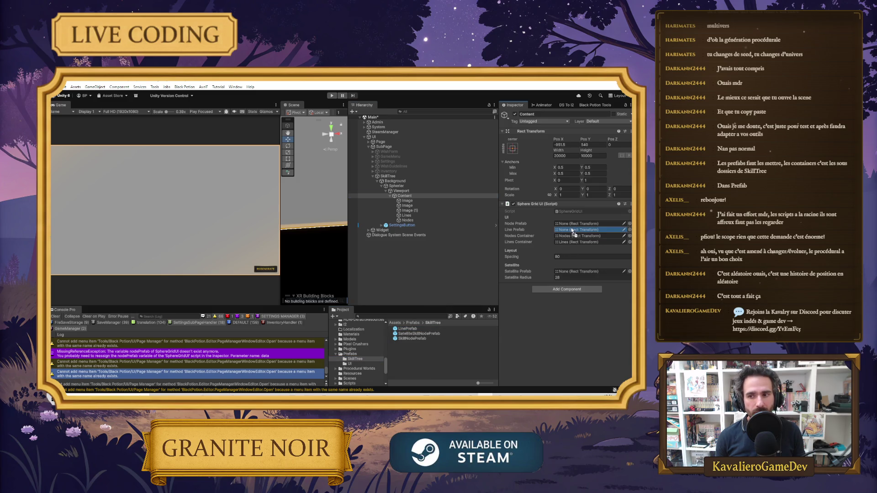
{"action": "mouse_move", "coordinate": [415, 339]}
{"action": "left_mouse_down"}
{"action": "mouse_move", "coordinate": [579, 224]}
{"action": "mouse_move", "coordinate": [452, 347]}
{"action": "mouse_move", "coordinate": [511, 315]}
{"action": "mouse_move", "coordinate": [579, 227]}
{"action": "left_mouse_up"}
{"action": "left_click_drag", "start_coordinate": [418, 336], "coordinate": [589, 273]}
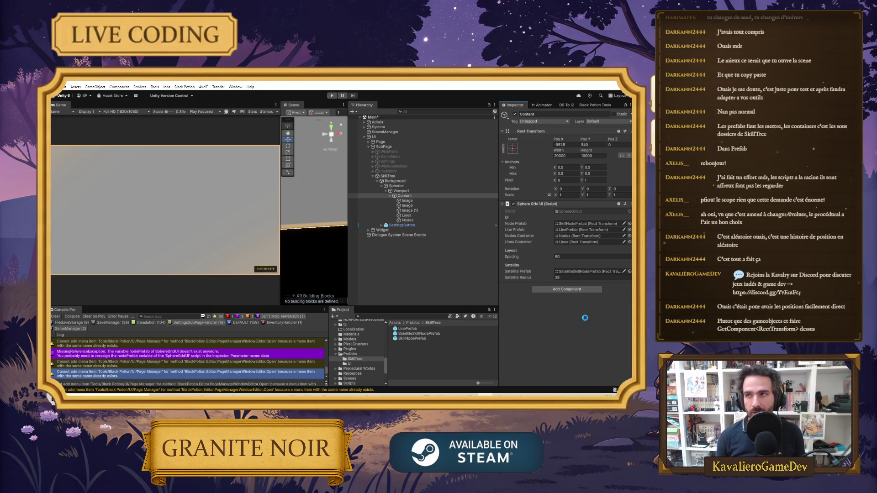
{"action": "left_click", "coordinate": [423, 201]}
Deactivate the Image, Image and Image (1) placeholders under Content and save the Main scene.
{"action": "left_click", "coordinate": [514, 114]}
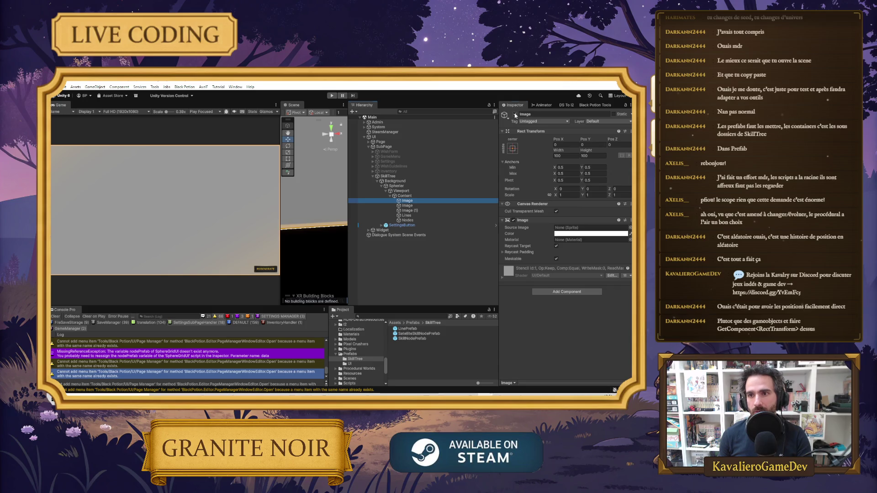
{"action": "key", "text": "Down"}
{"action": "left_click", "coordinate": [515, 114]}
{"action": "key", "text": "Down"}
{"action": "left_click", "coordinate": [515, 114]}
{"action": "key", "text": "ctrl+s"}
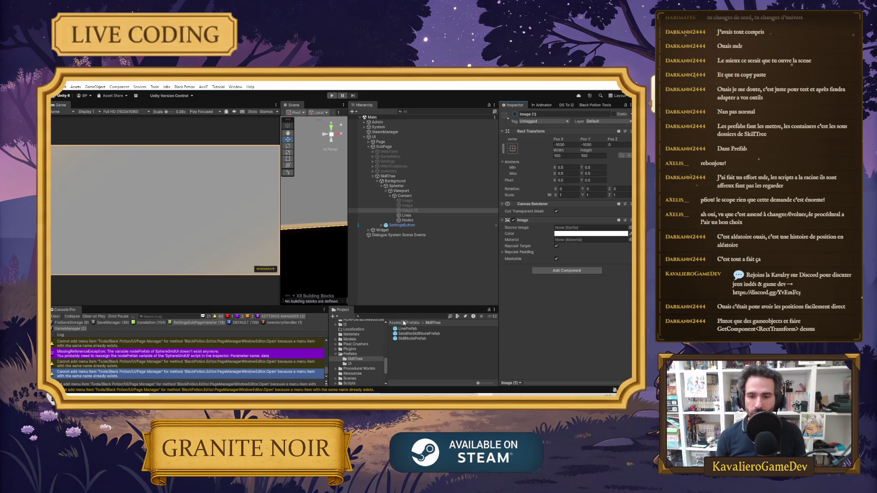
Deactivate the whole SkillTree canvas so the Game view goes black.
{"action": "scroll", "coordinate": [357, 369], "scroll_direction": "down", "scroll_amount": 3}
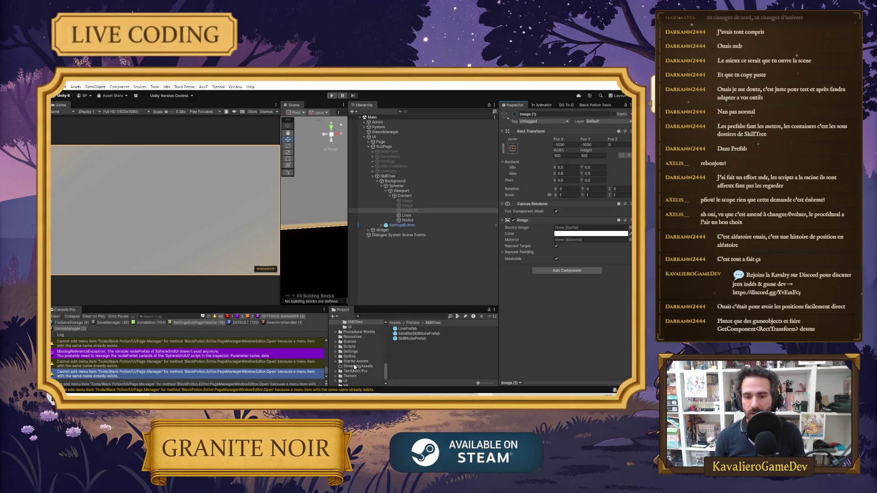
{"action": "left_click", "coordinate": [351, 341]}
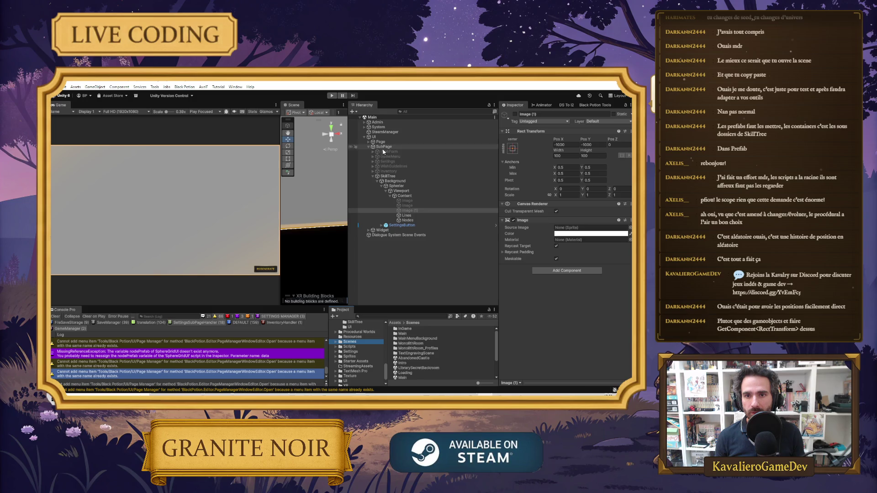
{"action": "left_click", "coordinate": [388, 176]}
{"action": "left_click", "coordinate": [516, 115]}
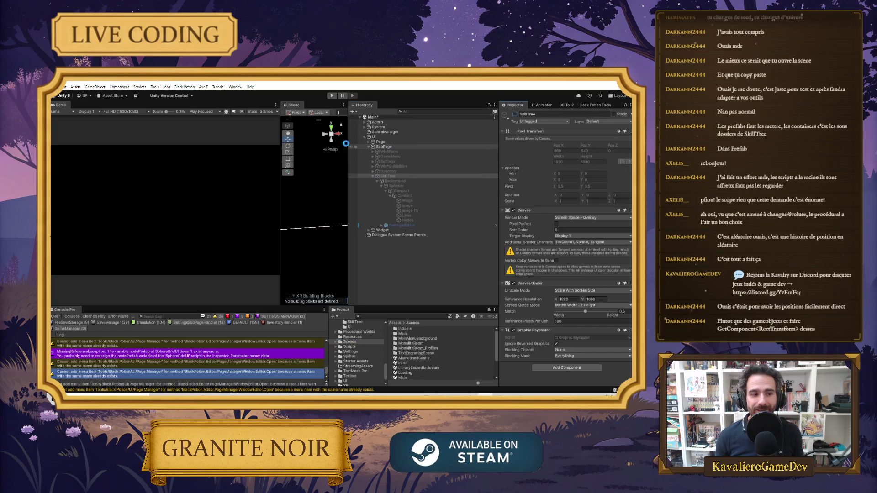
Enter Play mode and toggle the SkillTree overlay on with Tab once the scene loads.
{"action": "left_click", "coordinate": [332, 95]}
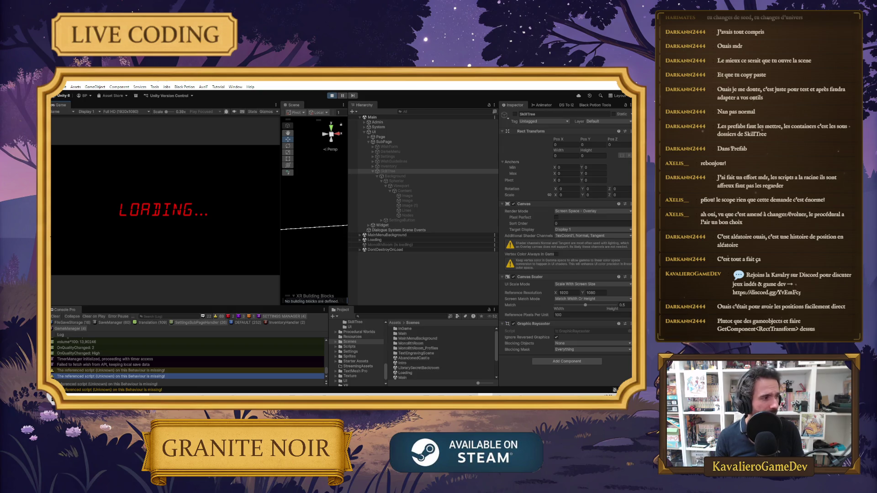
{"action": "key", "text": "Tab"}
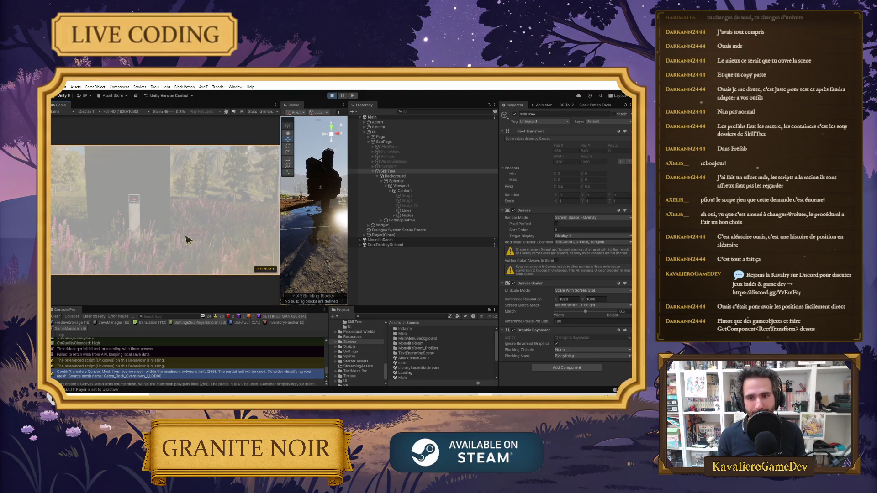
Expand Nodes, select the spawned SkillNodePrefab(Clone) and frame it in the Scene view.
{"action": "left_click", "coordinate": [394, 216]}
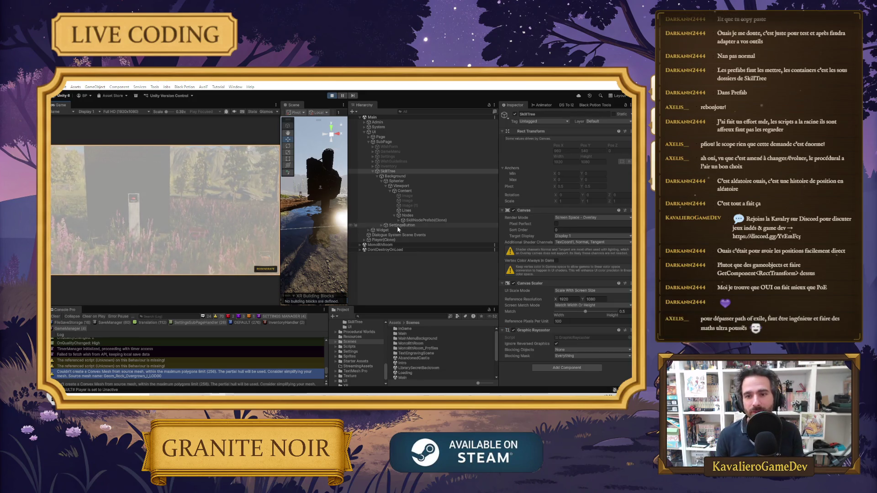
{"action": "left_click", "coordinate": [420, 221]}
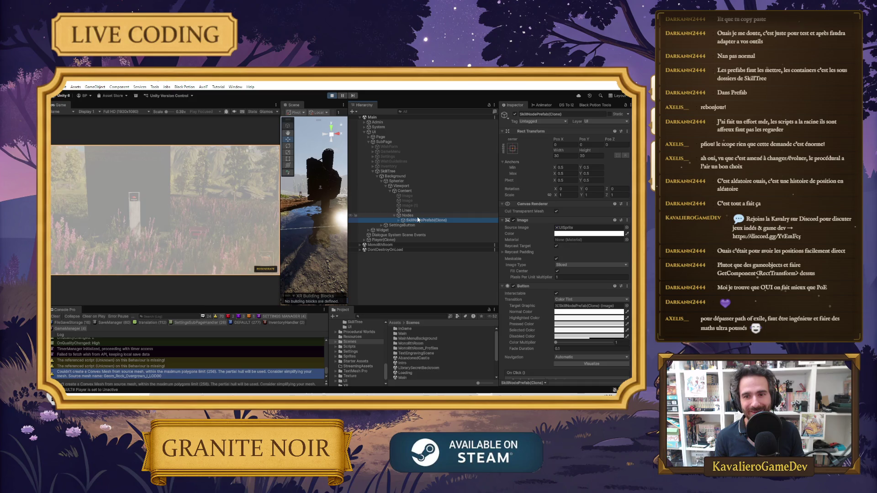
{"action": "key", "text": "f"}
{"action": "scroll", "coordinate": [324, 209], "scroll_direction": "up", "scroll_amount": 4}
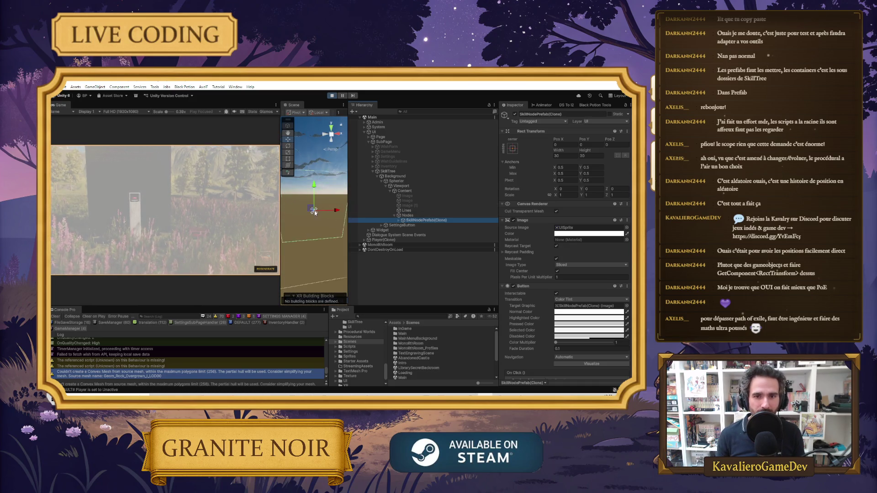
{"action": "scroll", "coordinate": [322, 211], "scroll_direction": "up", "scroll_amount": 2}
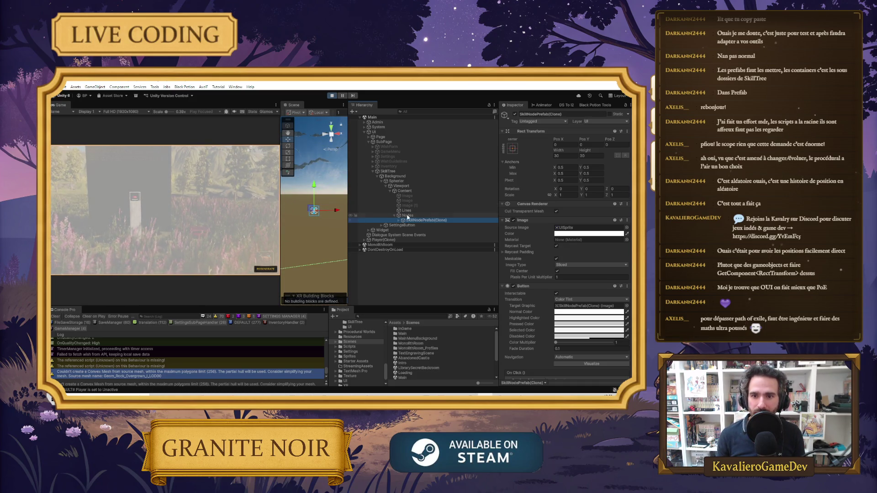
{"action": "scroll", "coordinate": [313, 197], "scroll_direction": "up", "scroll_amount": 2}
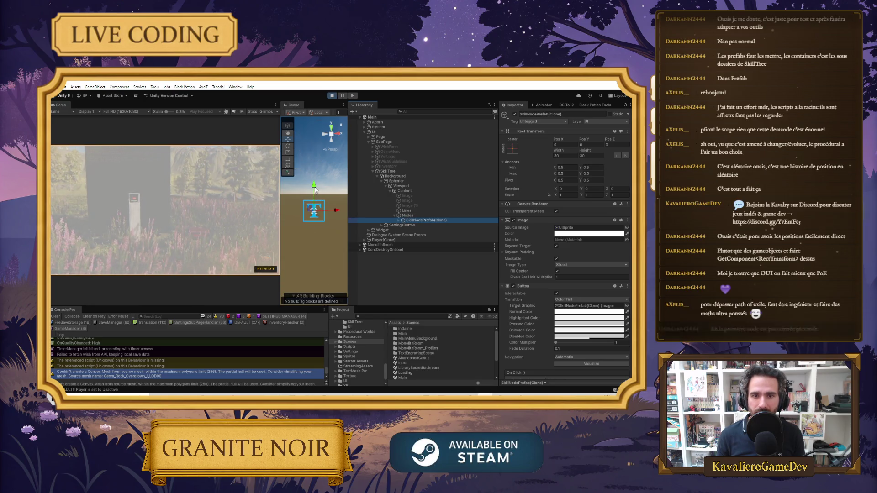
{"action": "left_click_drag", "start_coordinate": [312, 194], "coordinate": [314, 214]}
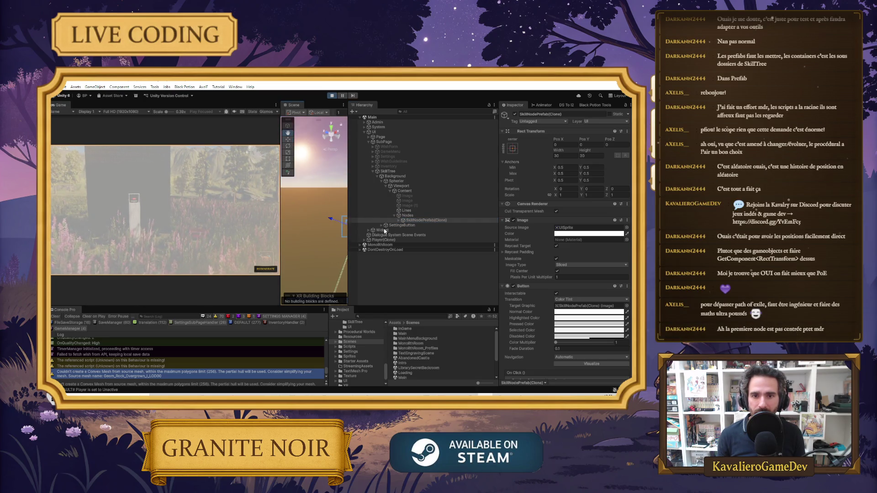
{"action": "key", "text": "f"}
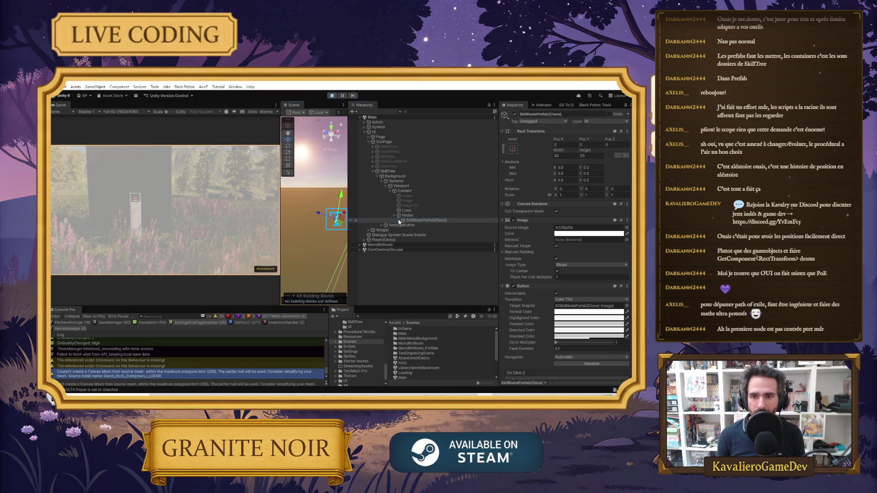
Expand the clone to show its Text (TMP) child and re-frame the node against the sky.
{"action": "left_click", "coordinate": [398, 220]}
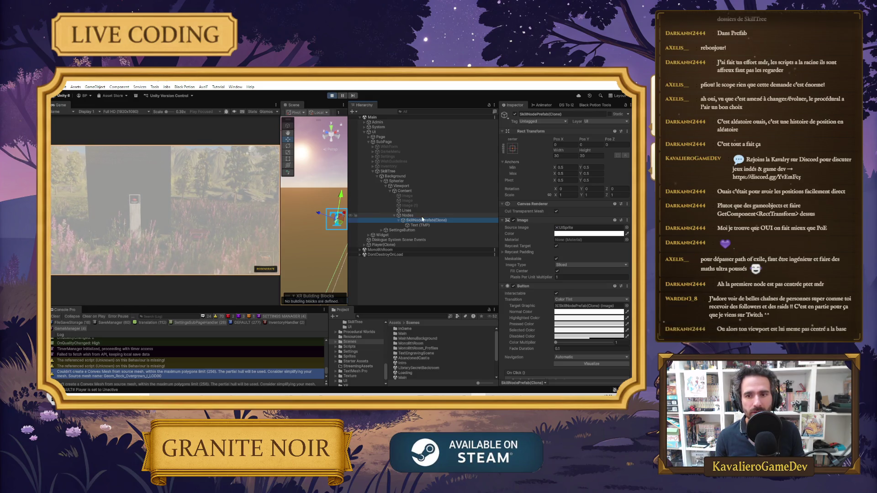
{"action": "key", "text": "f"}
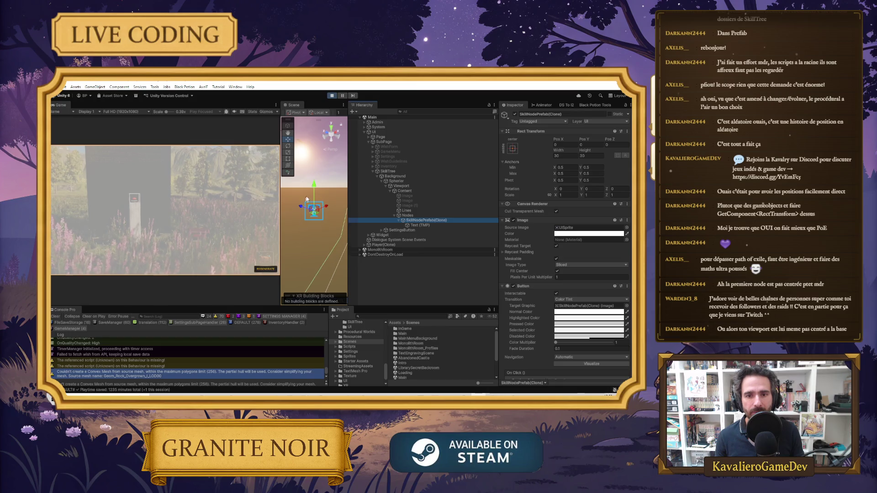
{"action": "mouse_move", "coordinate": [306, 229]}
{"action": "left_mouse_down"}
{"action": "mouse_move", "coordinate": [348, 212]}
{"action": "mouse_move", "coordinate": [358, 212]}
{"action": "mouse_move", "coordinate": [354, 223]}
{"action": "mouse_move", "coordinate": [381, 225]}
{"action": "mouse_move", "coordinate": [337, 229]}
{"action": "left_mouse_up"}
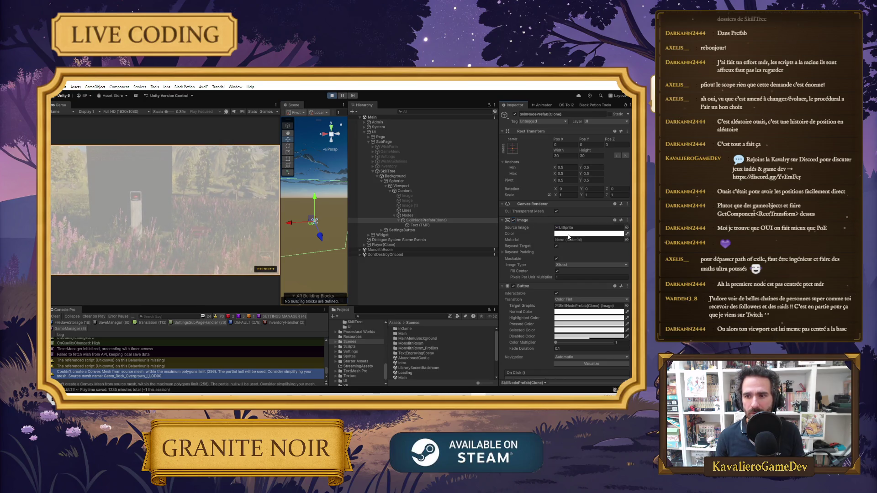
Set the node clone's Image source to the MoustacheSword_0 sprite, leaving its colour unchanged.
{"action": "left_click", "coordinate": [586, 234]}
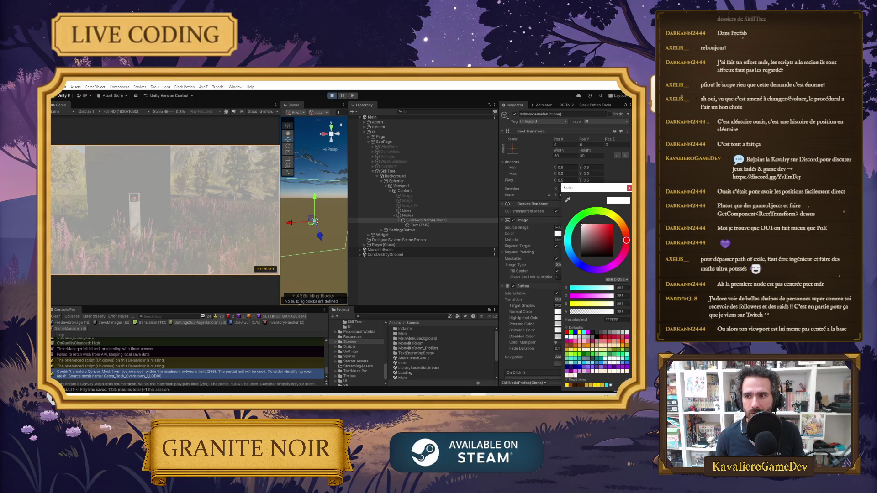
{"action": "left_click", "coordinate": [629, 188]}
{"action": "left_click", "coordinate": [626, 227]}
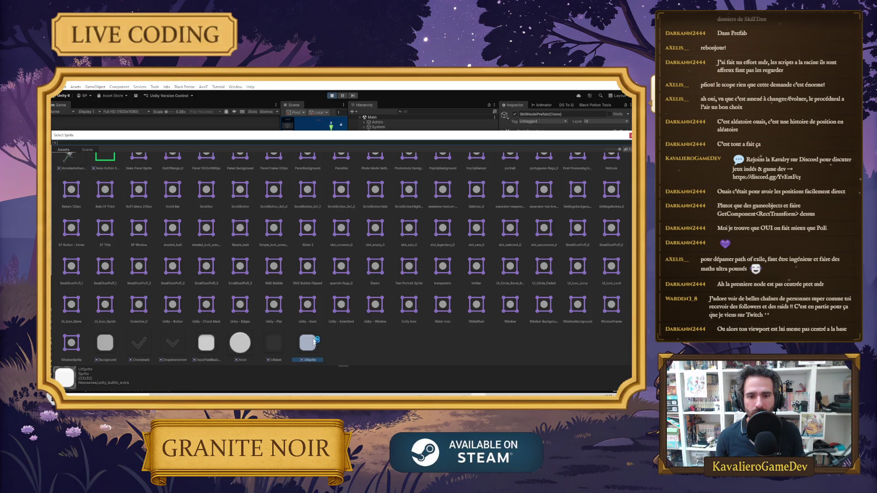
{"action": "scroll", "coordinate": [185, 233], "scroll_direction": "up", "scroll_amount": 5}
{"action": "scroll", "coordinate": [93, 297], "scroll_direction": "up", "scroll_amount": 4}
{"action": "scroll", "coordinate": [114, 299], "scroll_direction": "down", "scroll_amount": 4}
{"action": "left_click", "coordinate": [71, 310]}
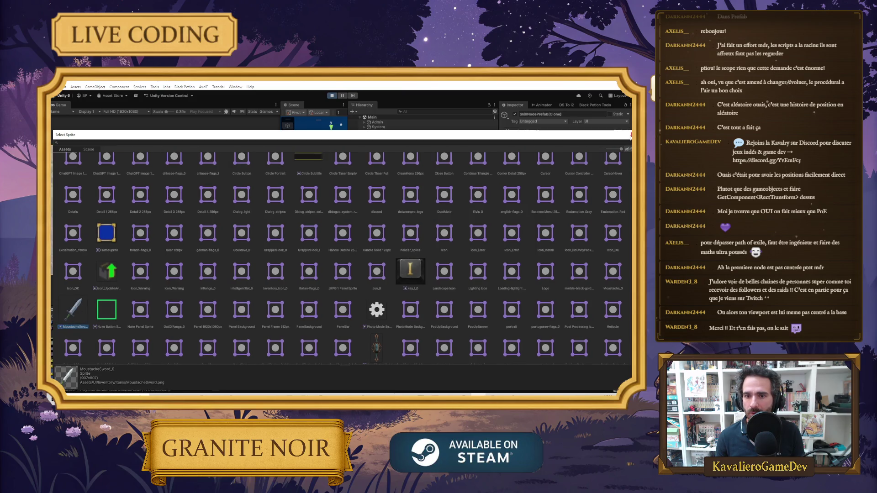
{"action": "key", "text": "Return"}
{"action": "left_click_drag", "start_coordinate": [315, 229], "coordinate": [313, 221]}
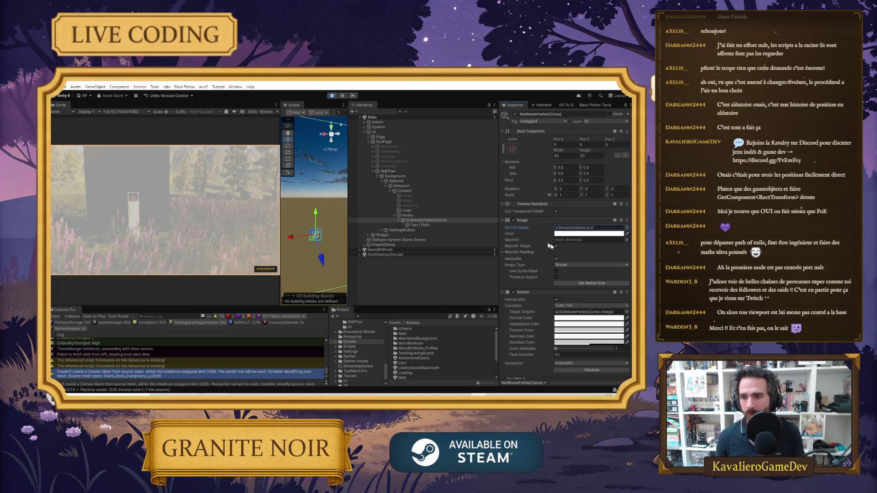
{"action": "scroll", "coordinate": [544, 246], "scroll_direction": "down", "scroll_amount": 5}
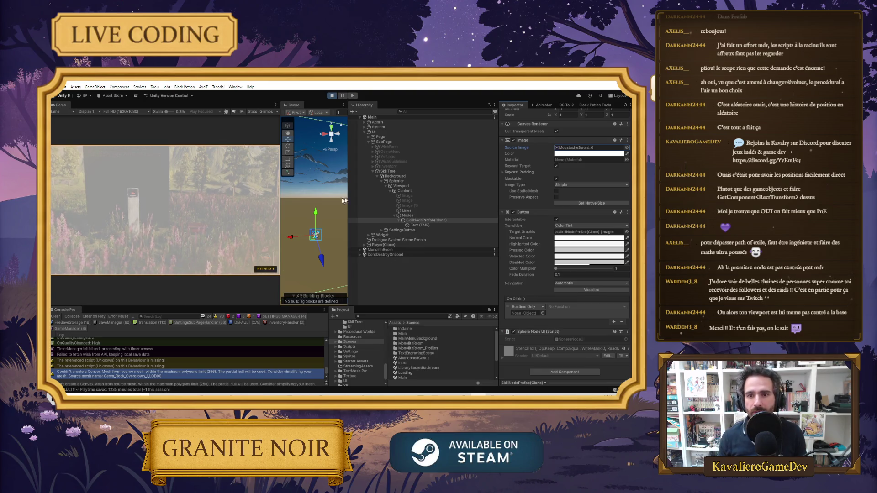
Reactivate the Image, Image and Image (1) objects under Content.
{"action": "left_click", "coordinate": [406, 195]}
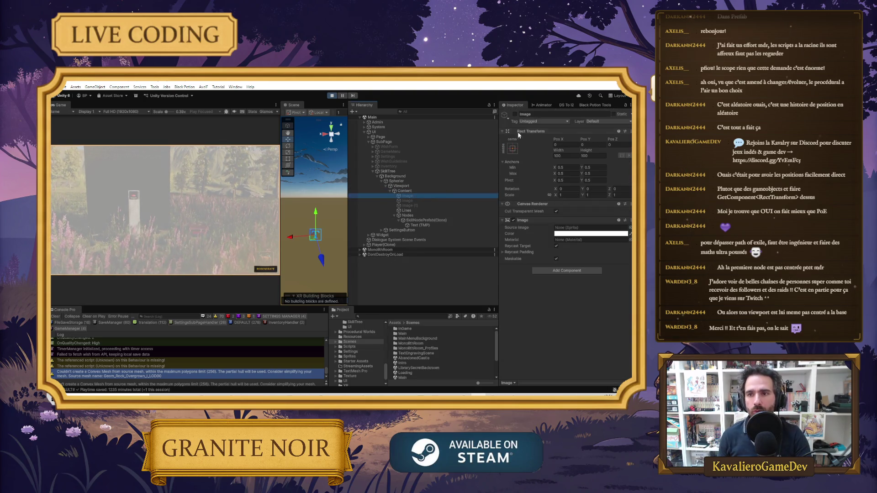
{"action": "left_click", "coordinate": [515, 114]}
{"action": "left_click", "coordinate": [450, 201]}
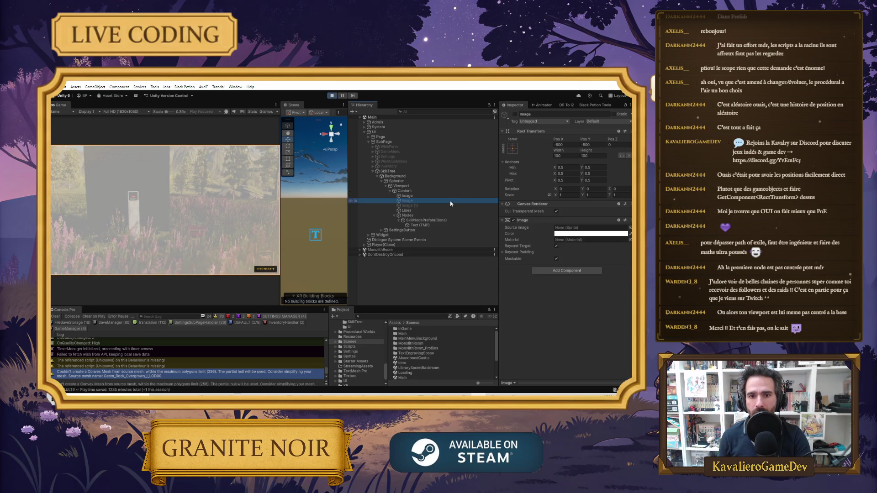
{"action": "left_click", "coordinate": [515, 115]}
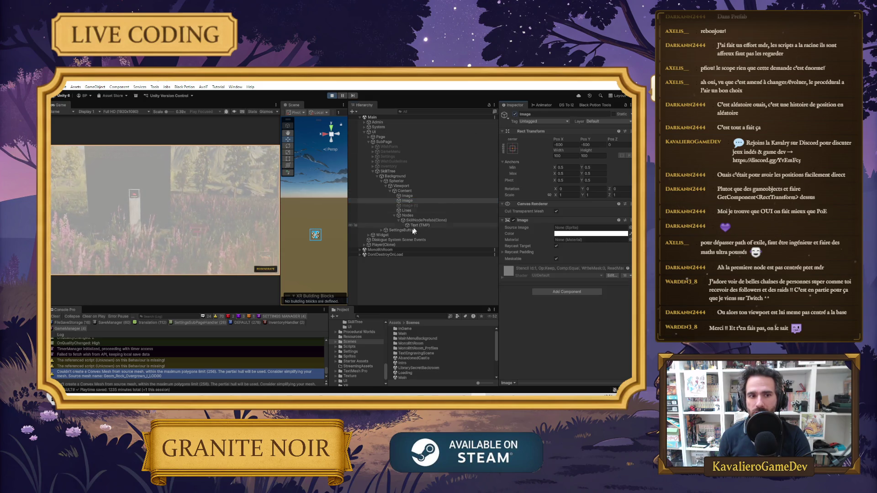
{"action": "left_click", "coordinate": [407, 206]}
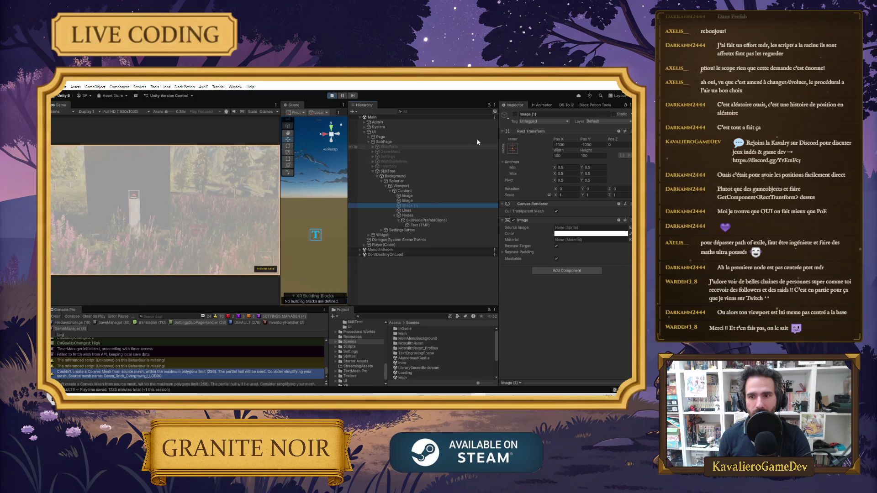
{"action": "left_click", "coordinate": [514, 114]}
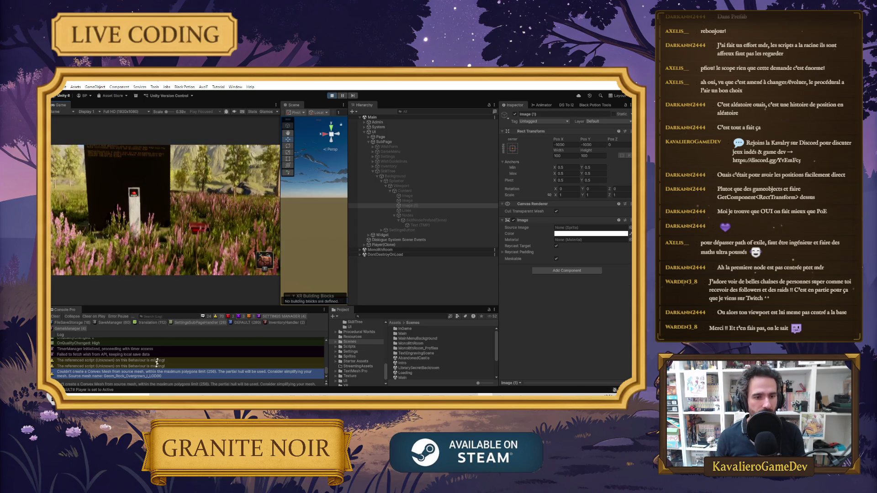
Toggle the skill tree off and on in game and enlarge the Console to read the missing-script message.
{"action": "key", "text": "Escape"}
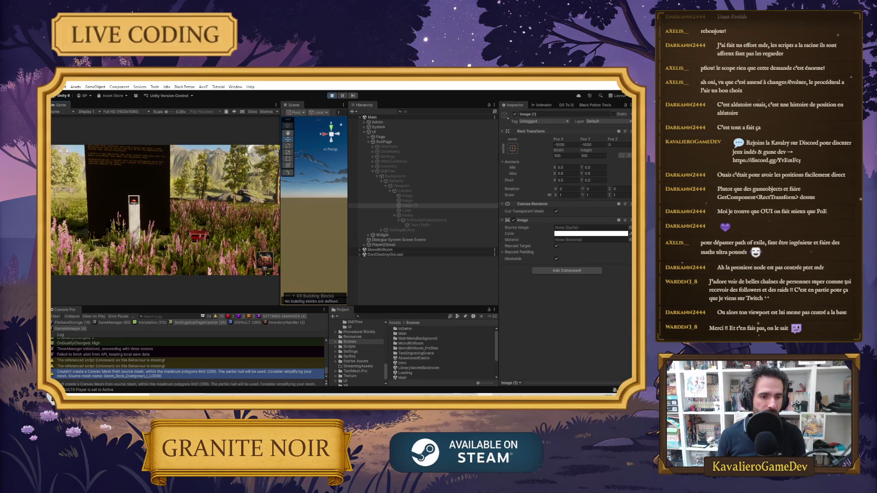
{"action": "key", "text": "k"}
{"action": "left_click", "coordinate": [142, 363]}
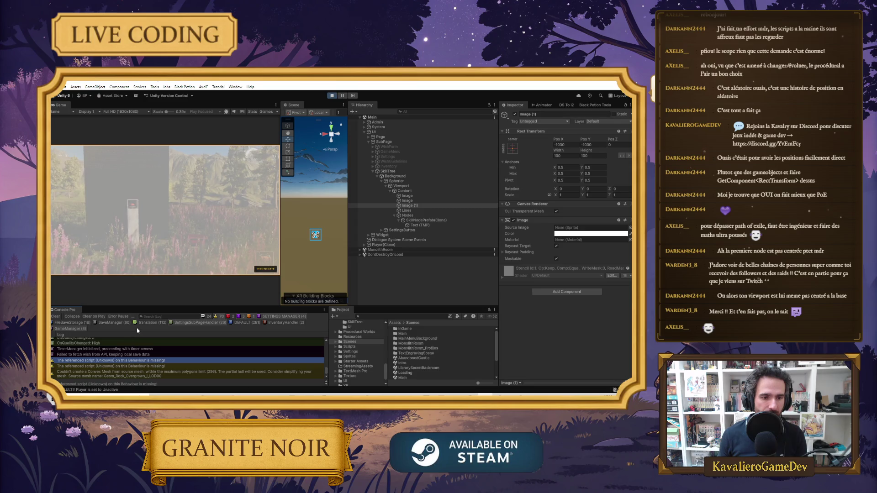
{"action": "left_click_drag", "start_coordinate": [143, 305], "coordinate": [151, 250]}
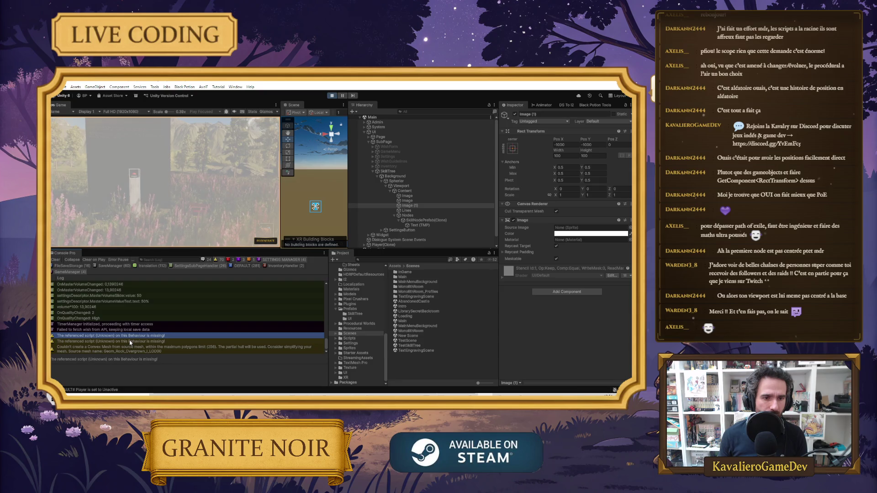
{"action": "left_click_drag", "start_coordinate": [122, 353], "coordinate": [130, 364]}
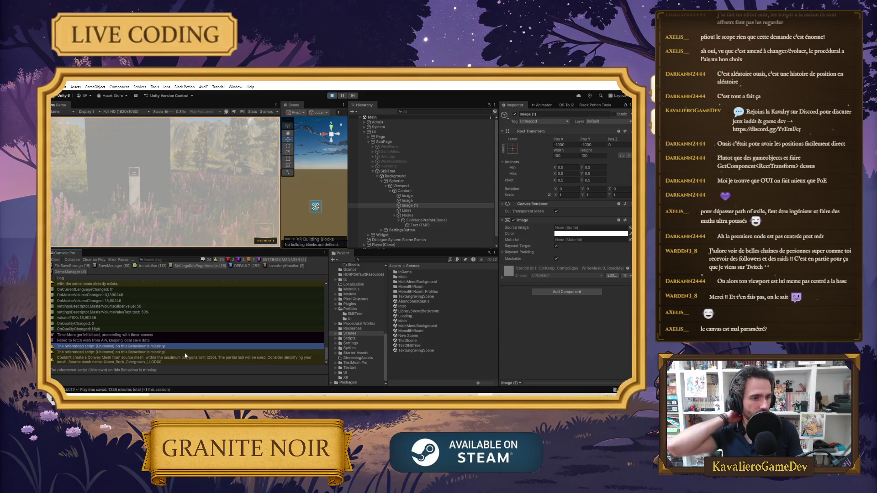
Confirm the SkillTree canvas stays Screen Space - Overlay, then stop Play mode.
{"action": "left_click", "coordinate": [387, 171]}
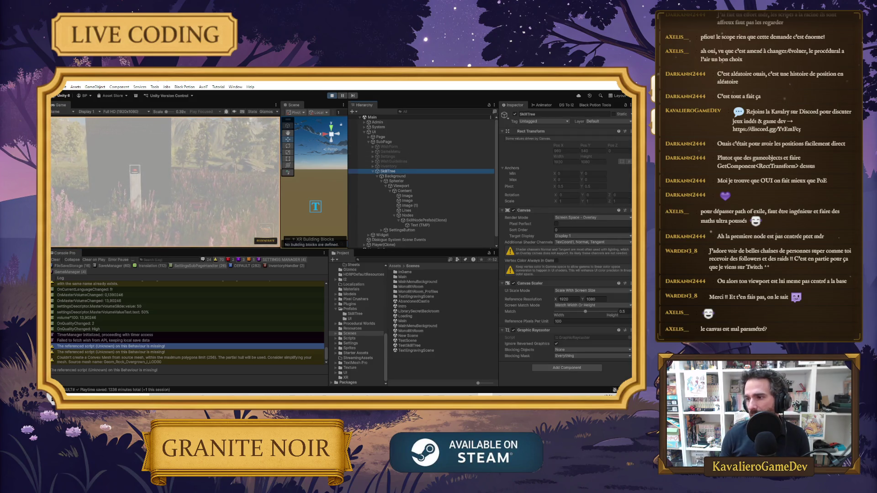
{"action": "left_click", "coordinate": [578, 218]}
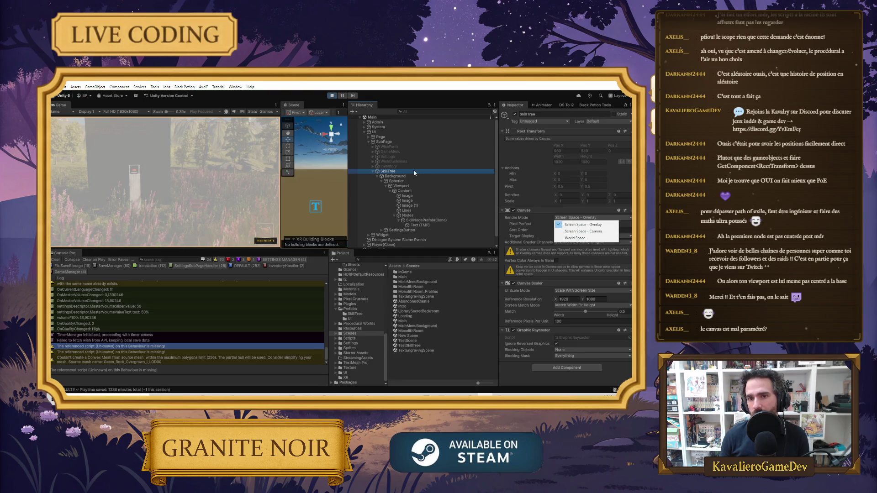
{"action": "left_click", "coordinate": [396, 167]}
{"action": "left_click", "coordinate": [395, 172]}
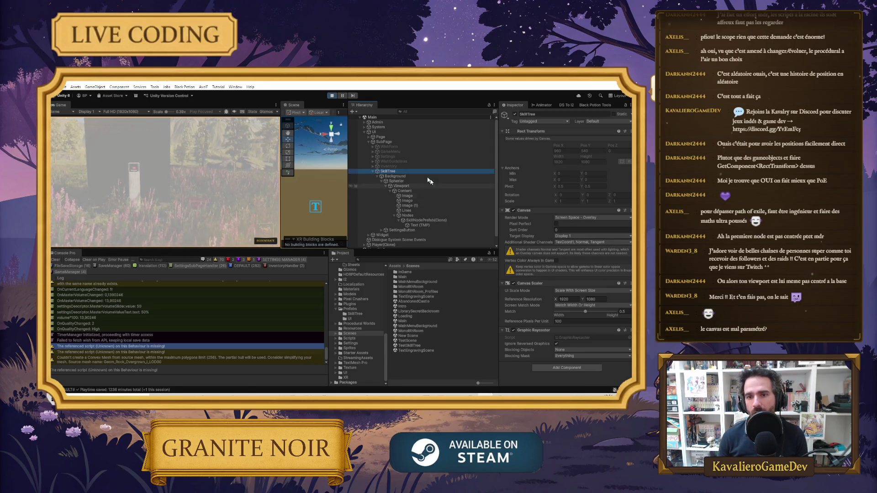
{"action": "left_click", "coordinate": [334, 96]}
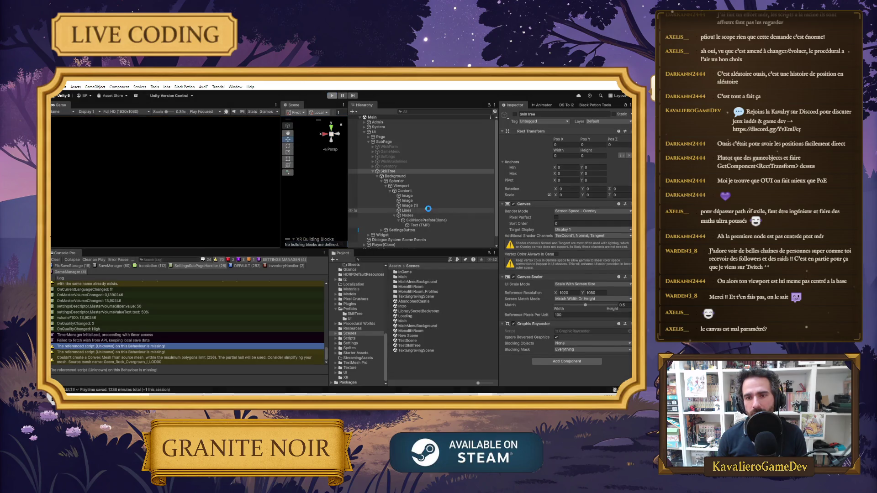
Review Content, Lines, Nodes and the three Image objects, then save the Main scene.
{"action": "left_click", "coordinate": [410, 196]}
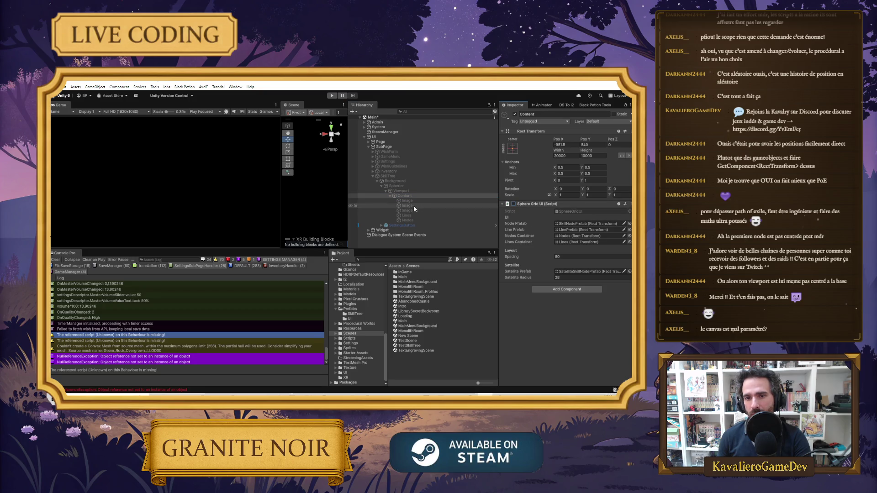
{"action": "left_click", "coordinate": [406, 215]}
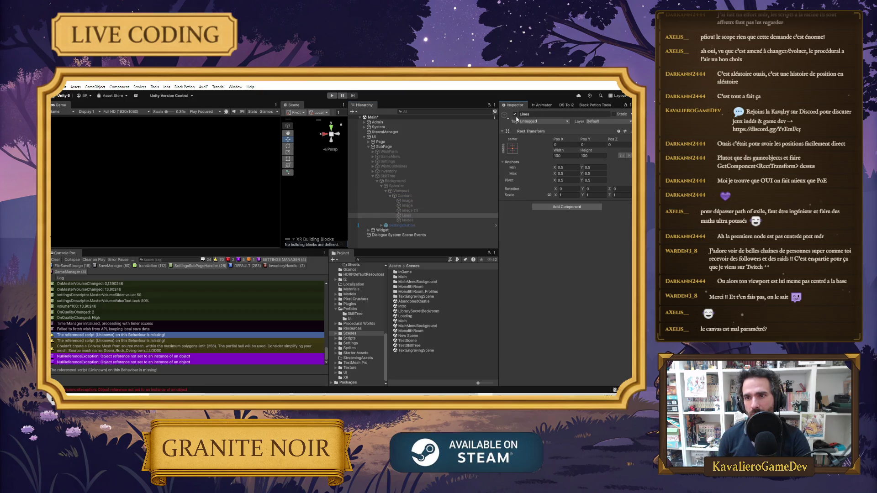
{"action": "left_click", "coordinate": [407, 220]}
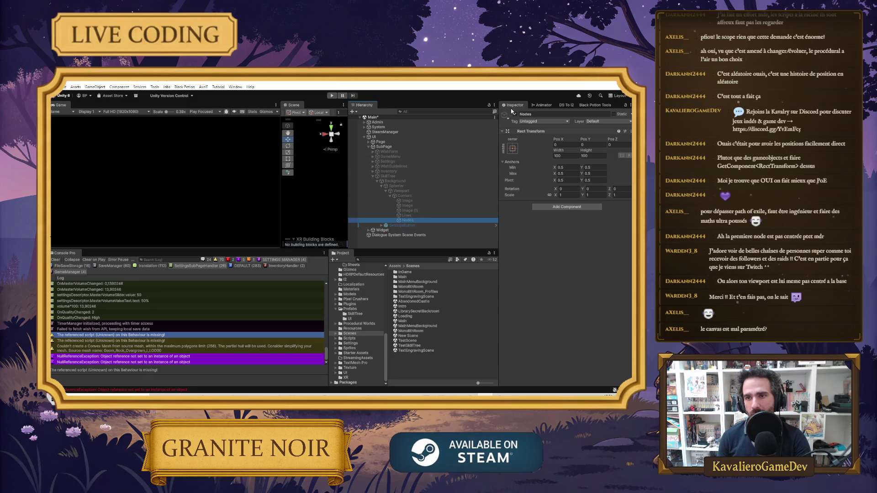
{"action": "left_click", "coordinate": [413, 211]}
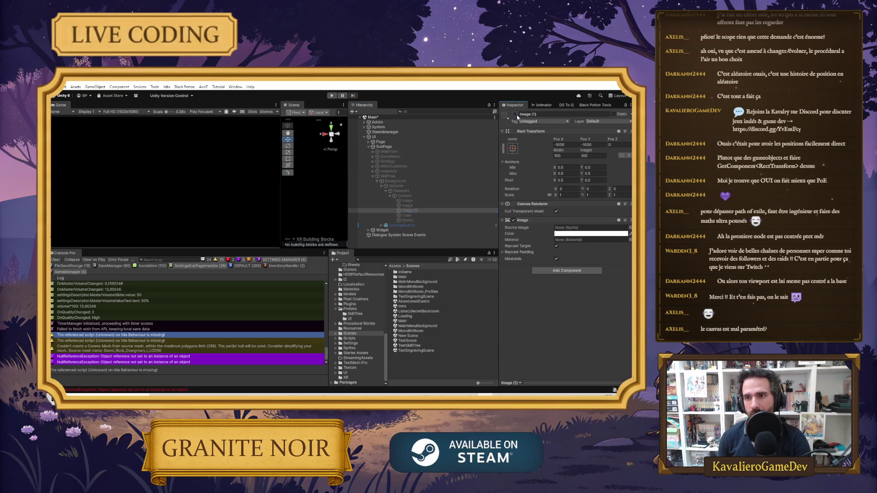
{"action": "left_click", "coordinate": [407, 205]}
{"action": "left_click", "coordinate": [406, 200]}
{"action": "key", "text": "ctrl+s"}
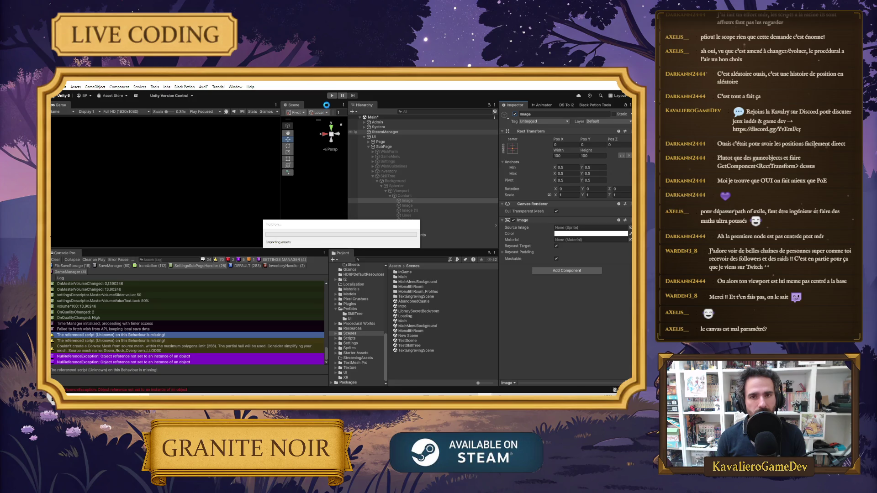
Start Play mode, read the NullReferenceException stack trace, and open the skill tree with E.
{"action": "left_click", "coordinate": [333, 96]}
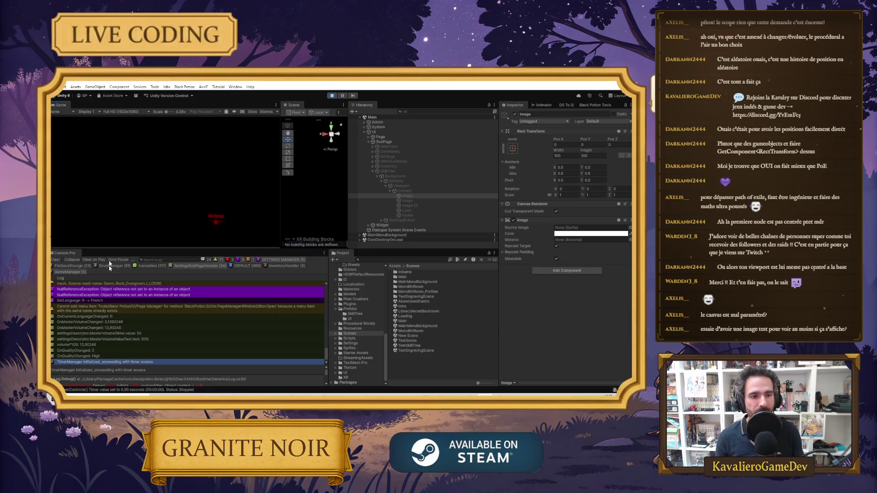
{"action": "left_click", "coordinate": [139, 307]}
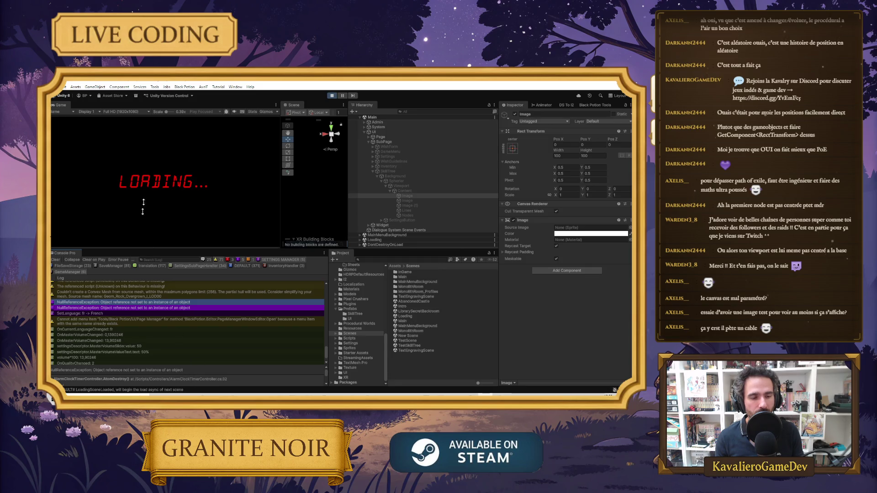
{"action": "left_click", "coordinate": [147, 379]}
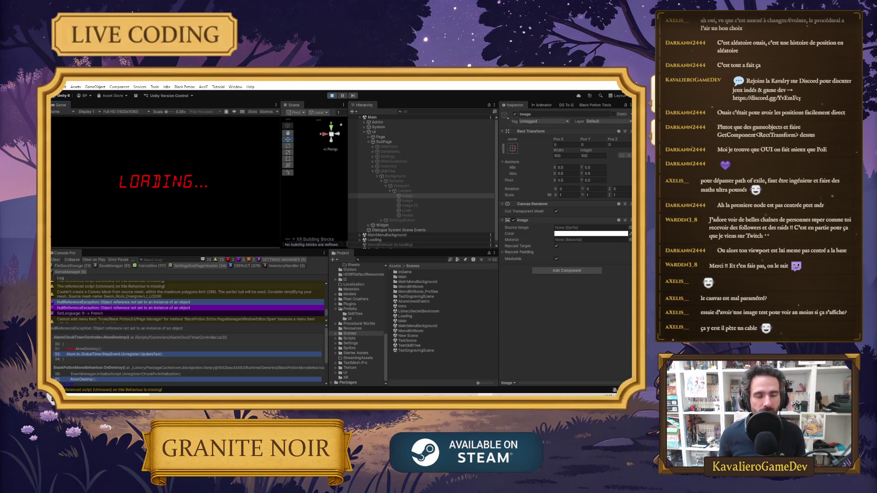
{"action": "key", "text": "e"}
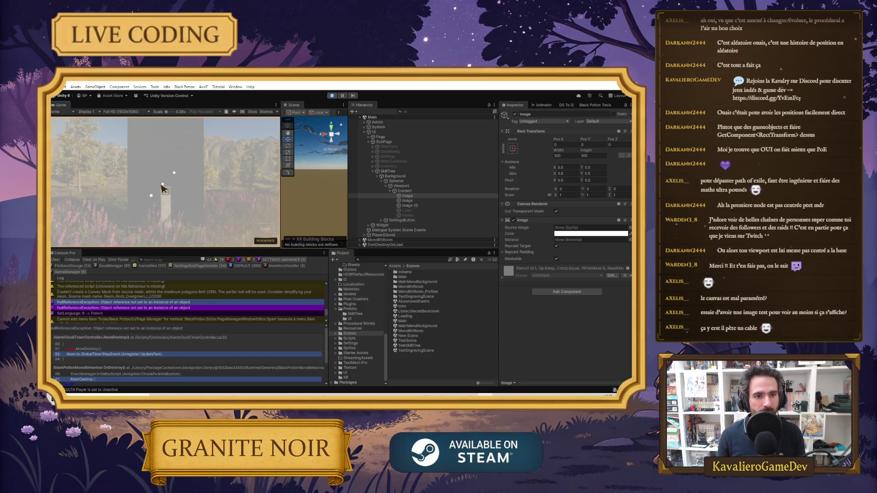
Inspect Viewport, Content and the node clone, then activate the Nodes container.
{"action": "double_click", "coordinate": [410, 197]}
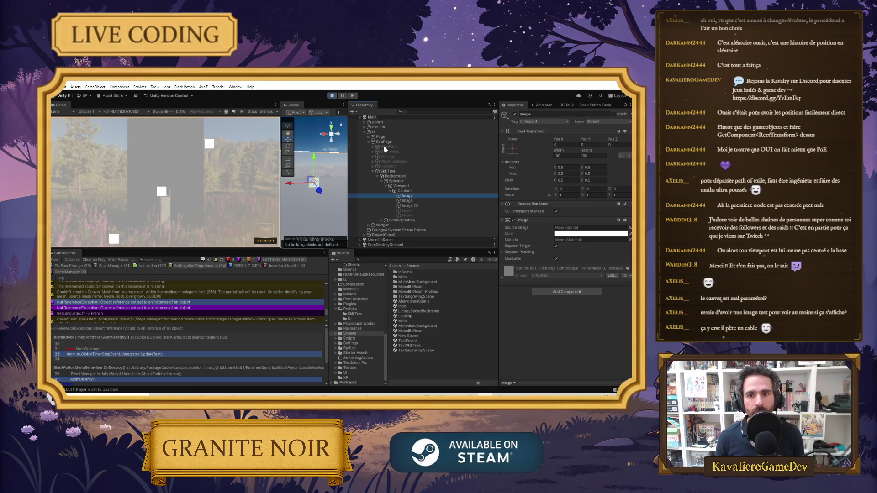
{"action": "left_click", "coordinate": [406, 187]}
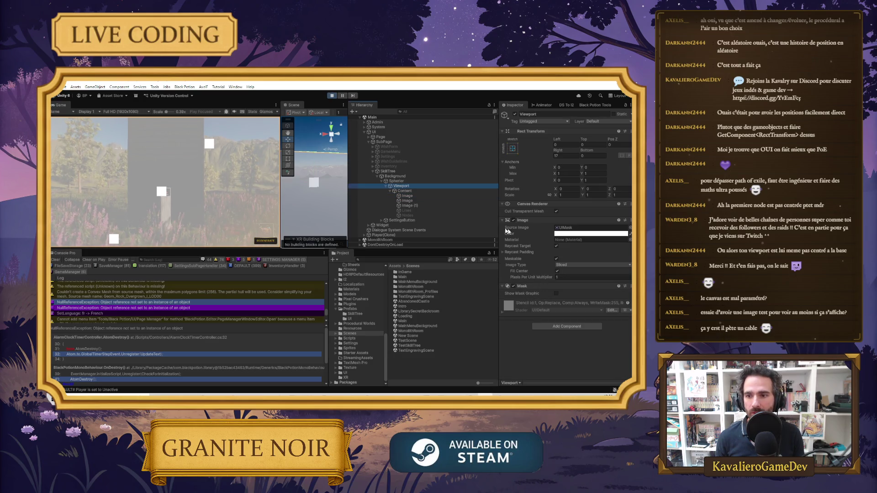
{"action": "left_click", "coordinate": [404, 191]}
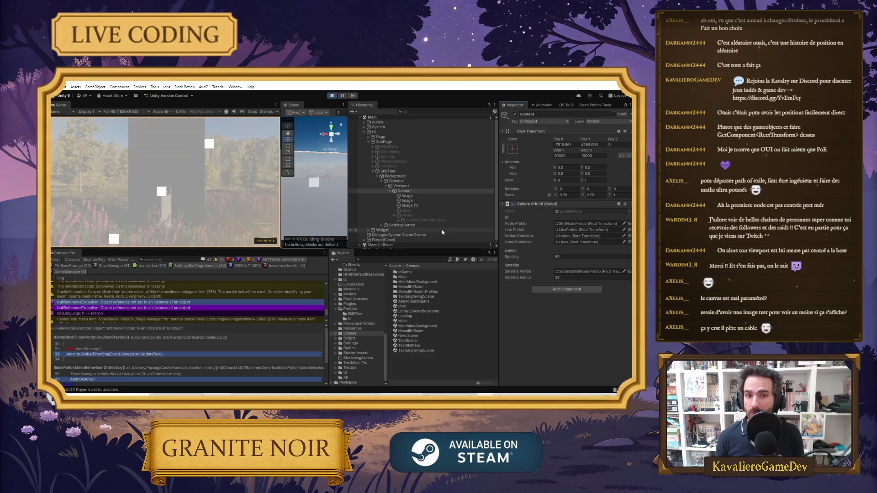
{"action": "left_click", "coordinate": [420, 220]}
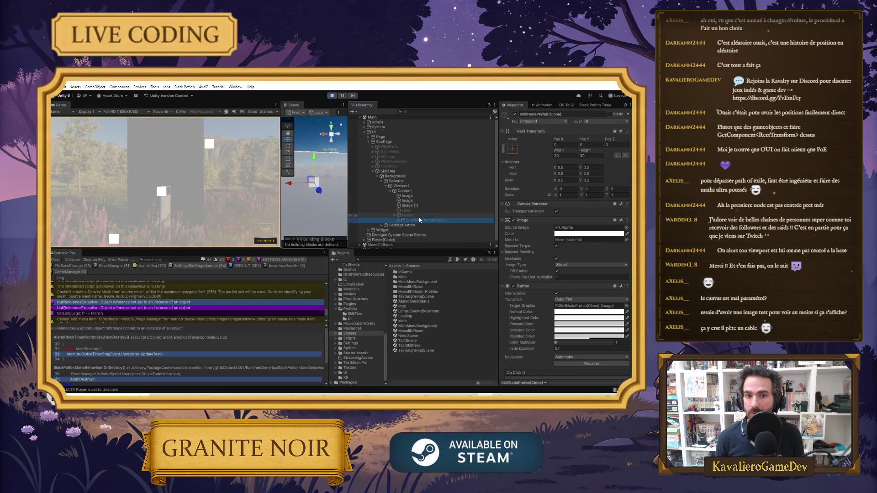
{"action": "key", "text": "Up"}
{"action": "left_click", "coordinate": [515, 115]}
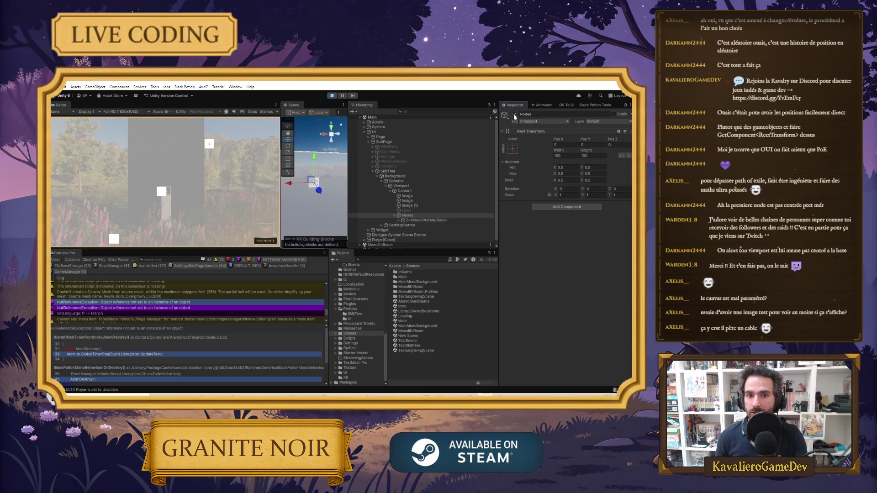
{"action": "left_click", "coordinate": [414, 216]}
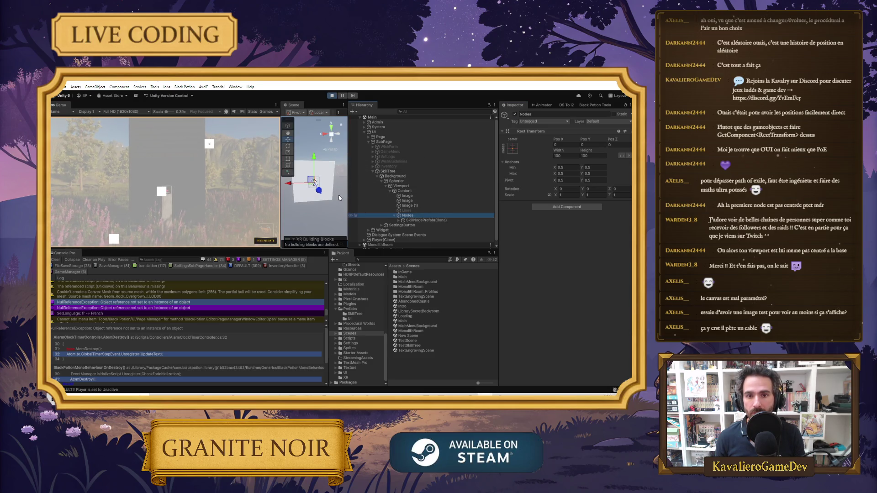
Disable the Image, Image and Image (1) test squares, then regenerate the skill tree graph.
{"action": "left_click", "coordinate": [407, 206]}
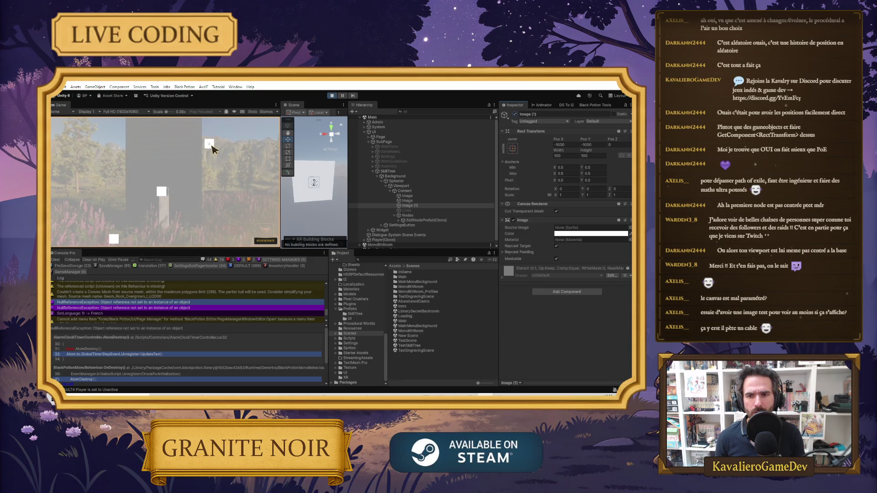
{"action": "left_click", "coordinate": [407, 200]}
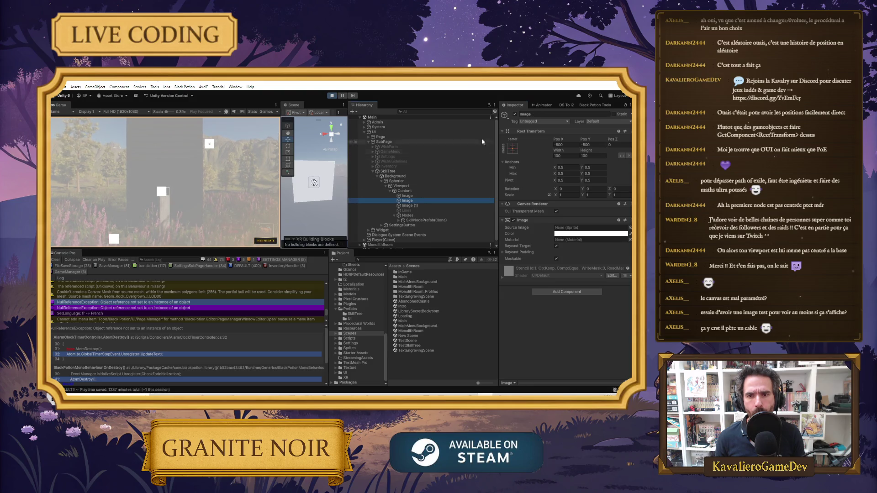
{"action": "left_click", "coordinate": [513, 114]}
{"action": "key", "text": "Up"}
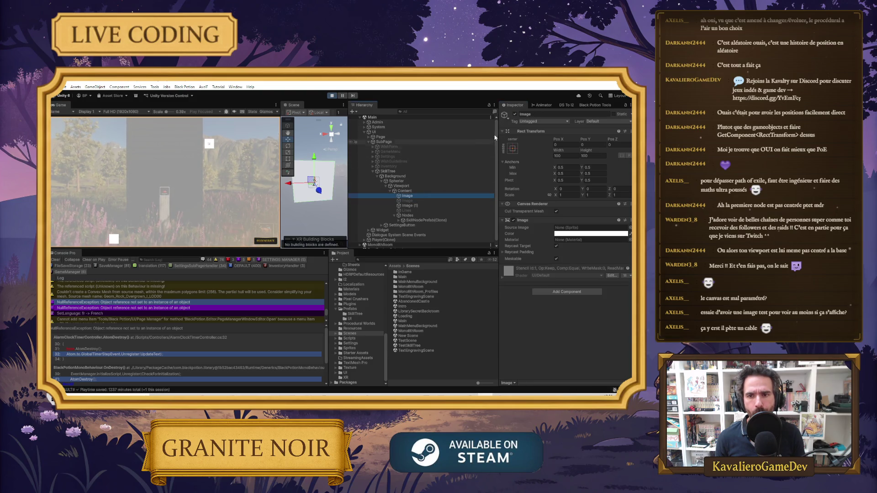
{"action": "left_click", "coordinate": [514, 114]}
{"action": "key", "text": "Down"}
{"action": "key", "text": "Down"}
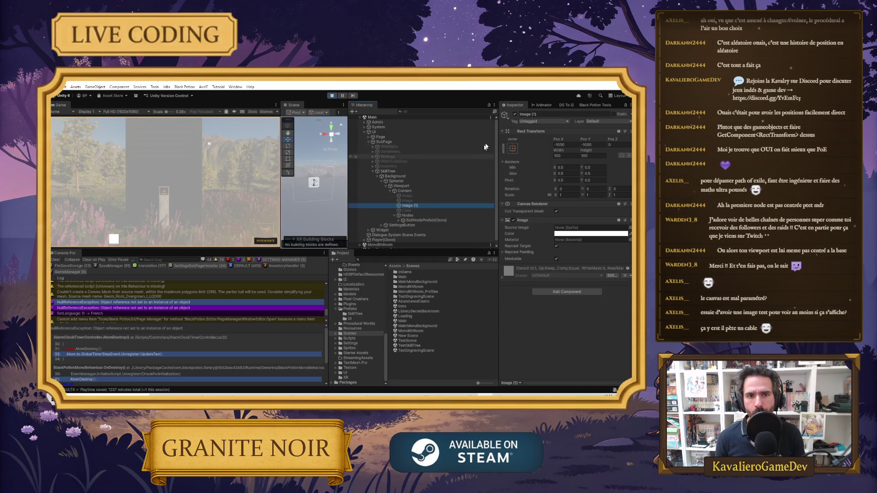
{"action": "left_click", "coordinate": [515, 114]}
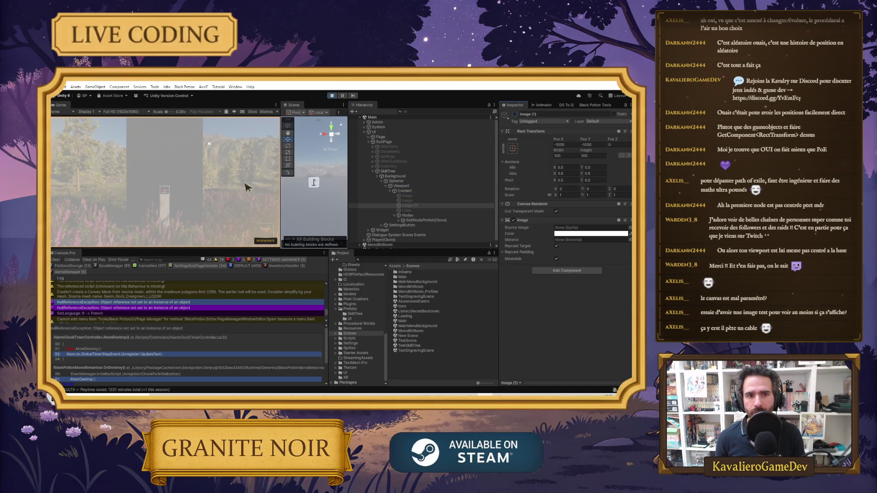
{"action": "key", "text": "Down"}
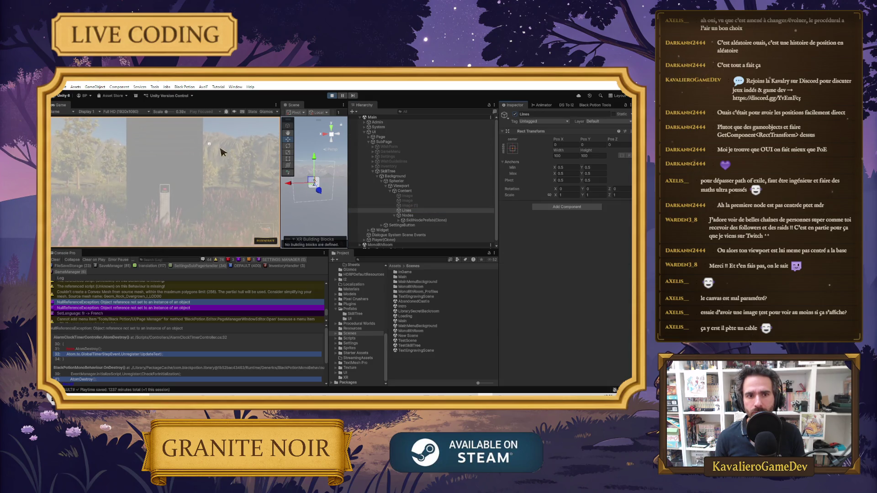
{"action": "left_click", "coordinate": [211, 146]}
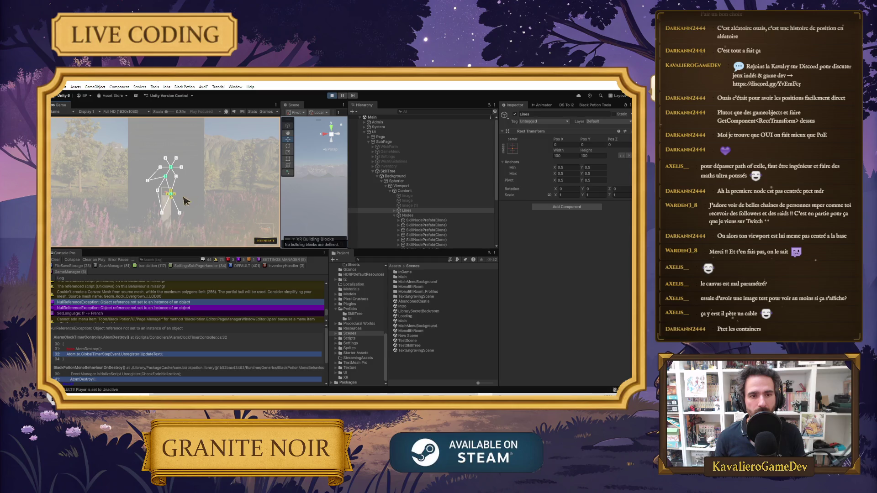
Unlock a chain of nodes spreading rightward so each spawns new linked branches.
{"action": "left_click", "coordinate": [180, 214]}
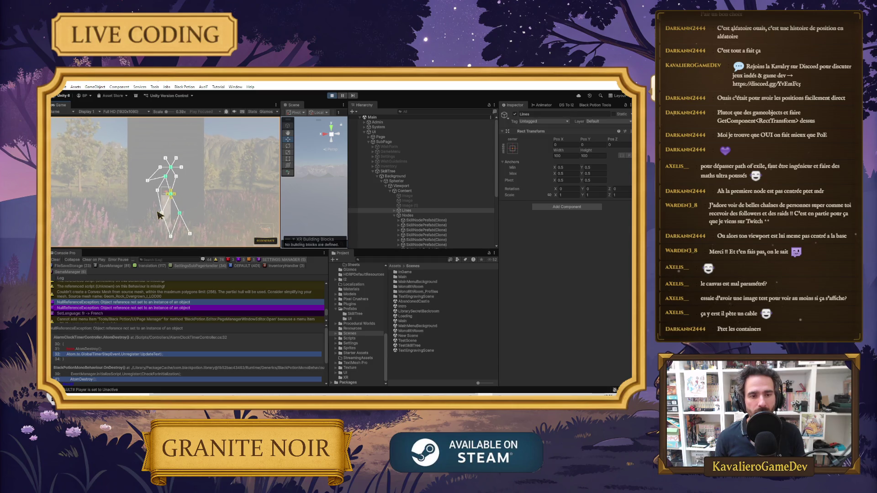
{"action": "left_click", "coordinate": [163, 213]}
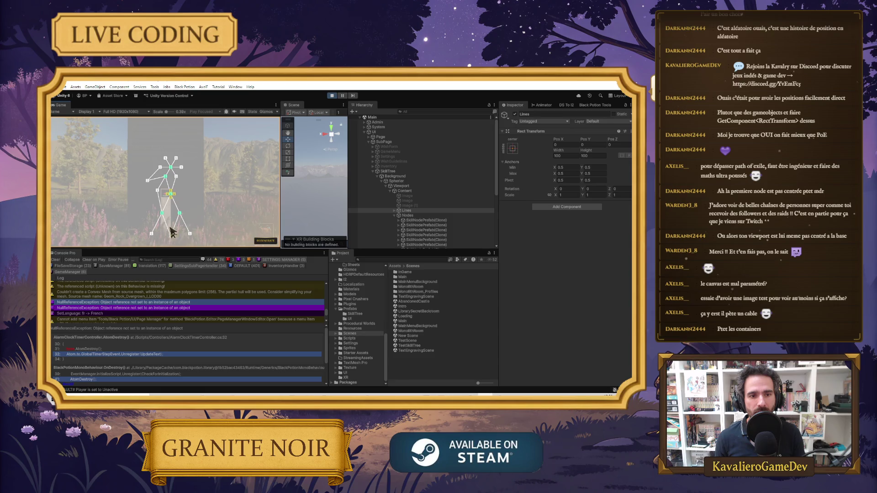
{"action": "left_click", "coordinate": [182, 169]}
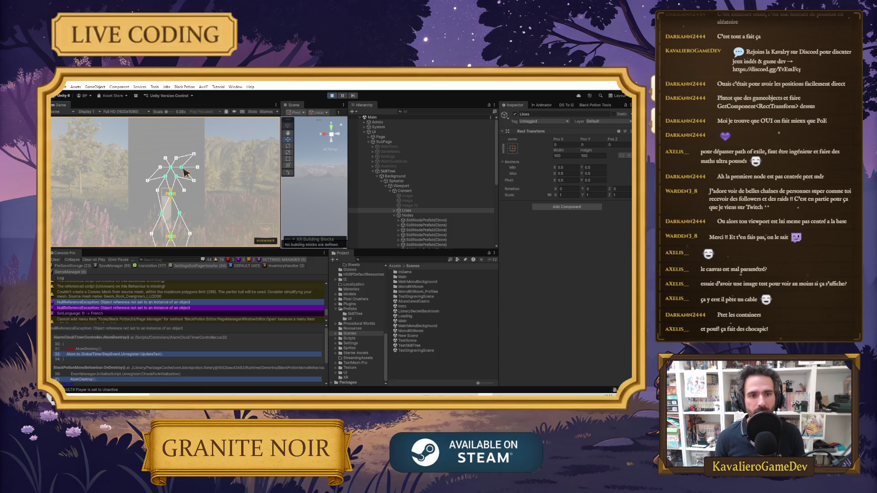
{"action": "left_click", "coordinate": [195, 180]}
{"action": "left_click", "coordinate": [198, 168]}
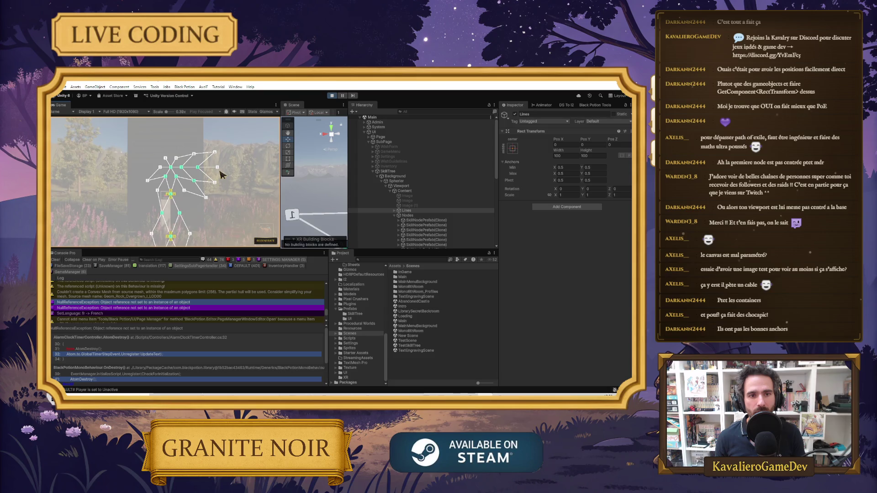
{"action": "left_click", "coordinate": [218, 167]}
{"action": "left_click", "coordinate": [215, 152]}
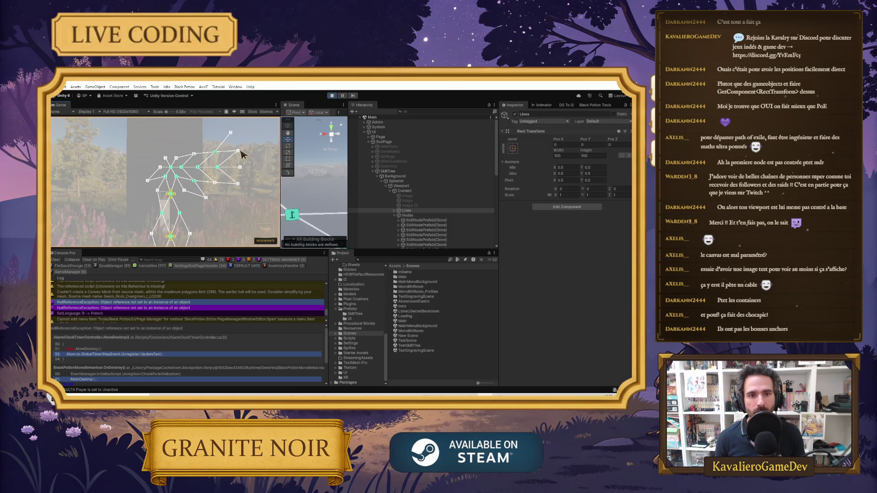
{"action": "left_click", "coordinate": [238, 151]}
{"action": "left_click", "coordinate": [263, 151]}
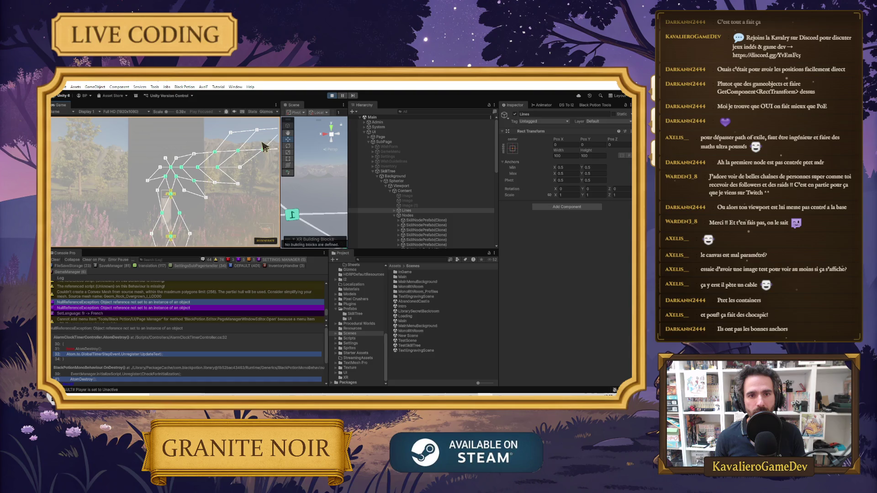
Pan the tree and unlock more nodes toward the upper right, zooming to check the lattice.
{"action": "left_click_drag", "start_coordinate": [265, 184], "coordinate": [255, 205]}
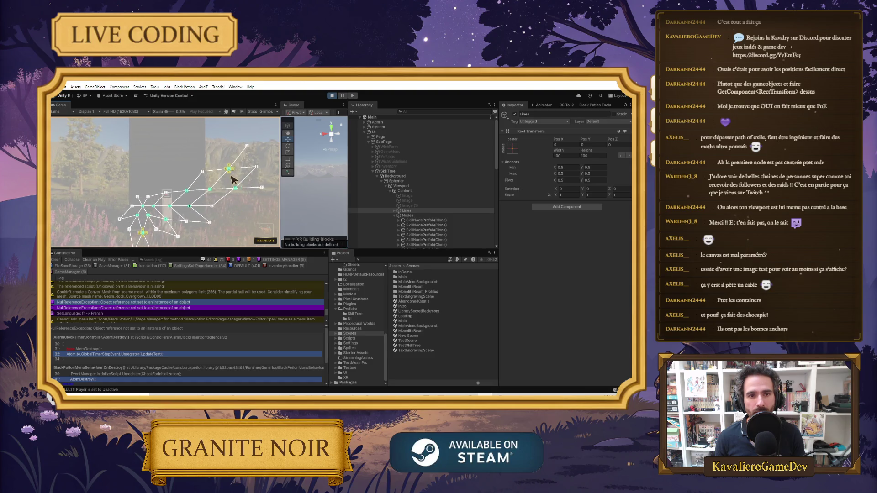
{"action": "left_click", "coordinate": [247, 172]}
{"action": "left_click", "coordinate": [268, 150]}
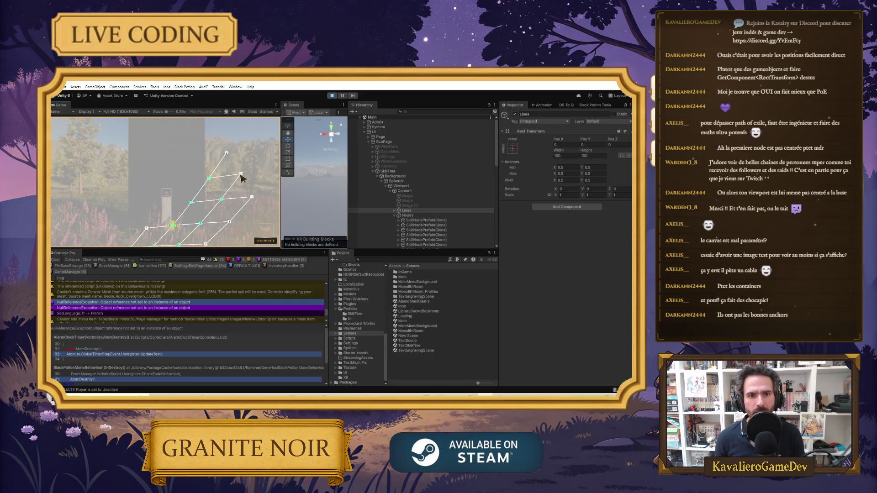
{"action": "left_click_drag", "start_coordinate": [241, 175], "coordinate": [233, 190]}
{"action": "left_click", "coordinate": [232, 189]}
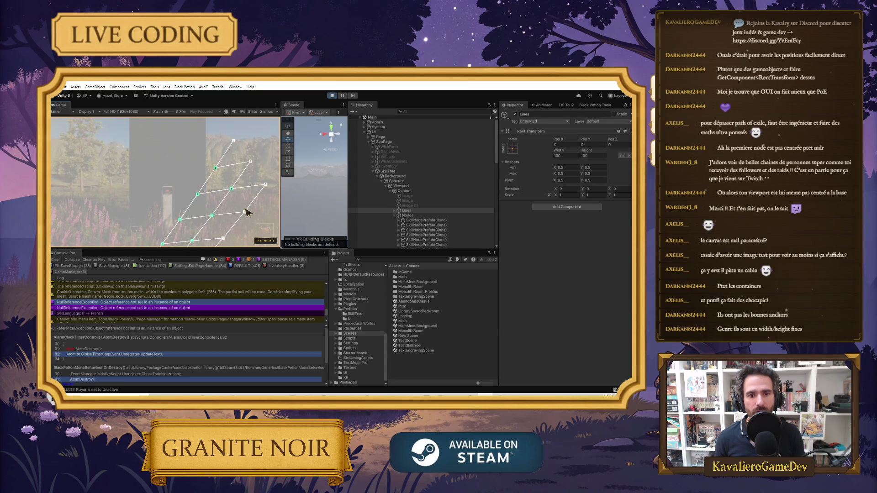
{"action": "left_click", "coordinate": [250, 162]}
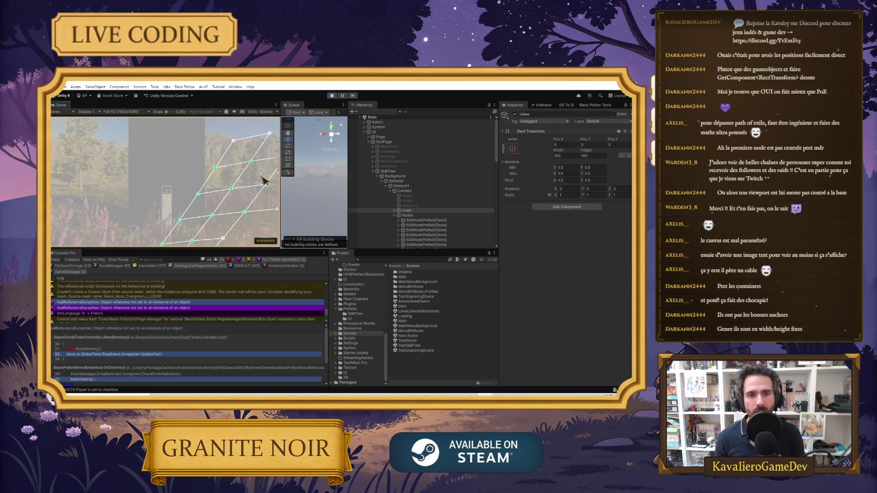
{"action": "left_click", "coordinate": [267, 185]}
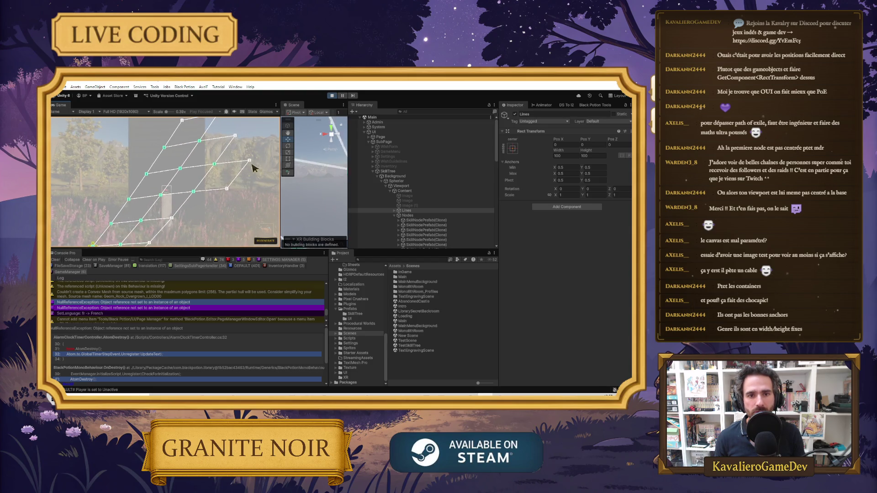
{"action": "scroll", "coordinate": [247, 162], "scroll_direction": "down", "scroll_amount": 5}
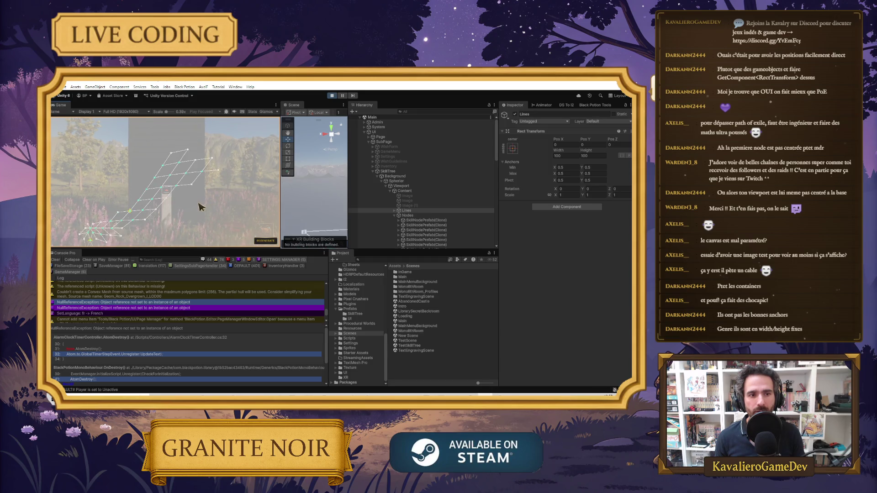
{"action": "scroll", "coordinate": [196, 215], "scroll_direction": "up", "scroll_amount": 3}
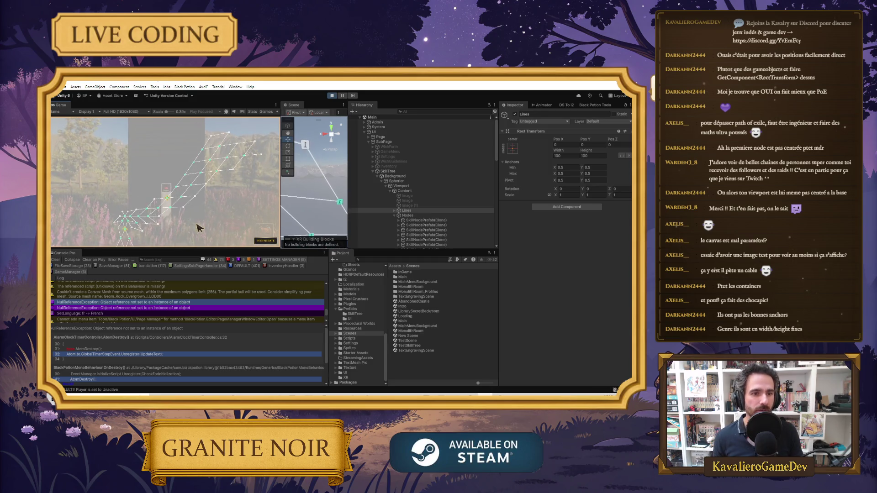
{"action": "left_click_drag", "start_coordinate": [192, 221], "coordinate": [221, 212]}
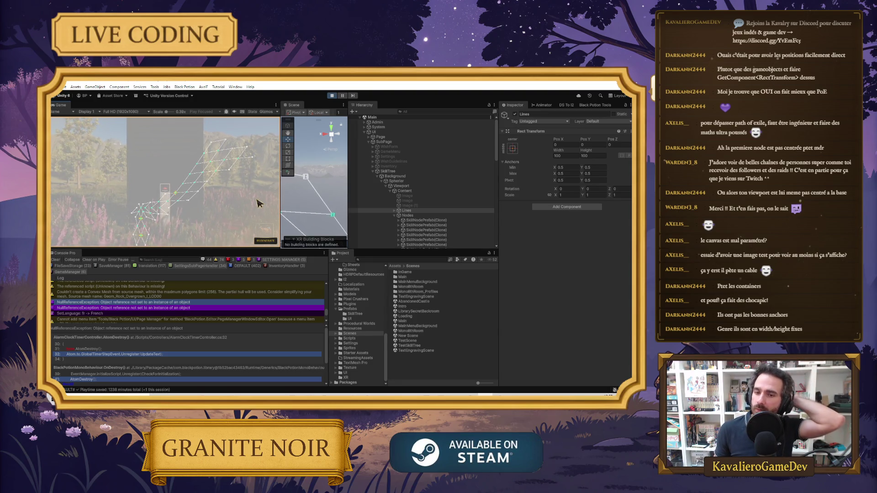
Stop Play mode and start it again to restart the game.
{"action": "scroll", "coordinate": [170, 206], "scroll_direction": "up", "scroll_amount": 2}
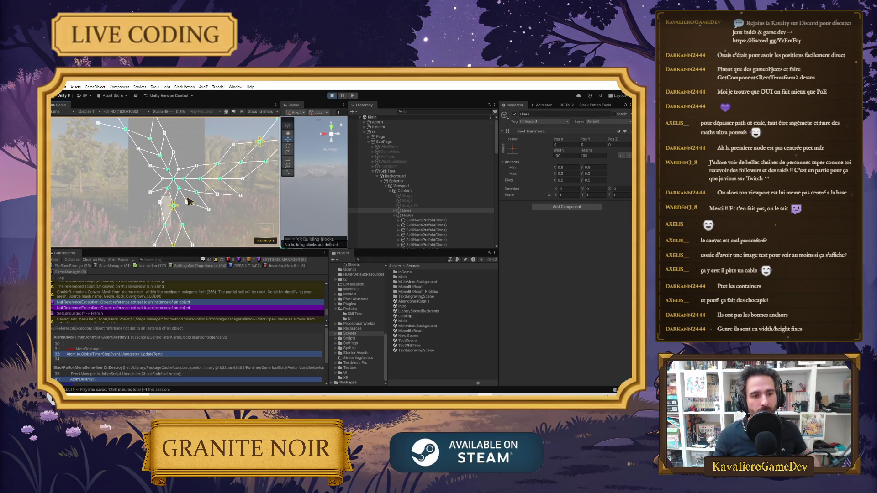
{"action": "left_click", "coordinate": [334, 98]}
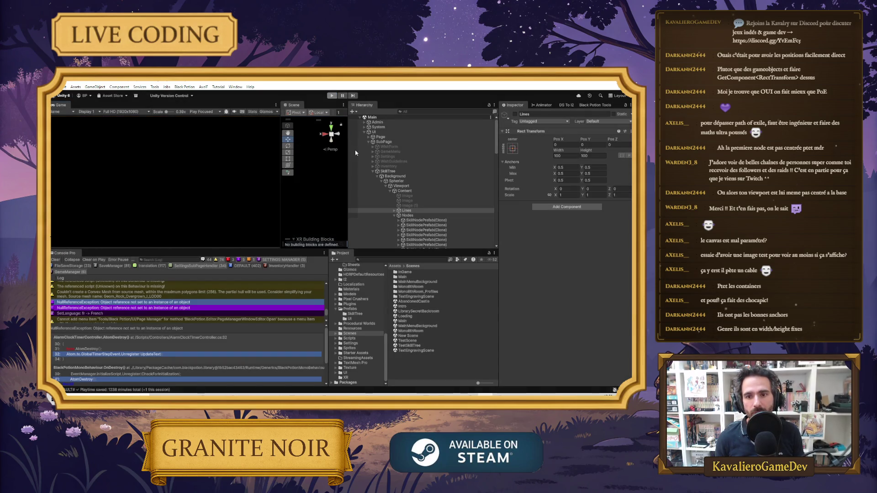
{"action": "left_click", "coordinate": [332, 95]}
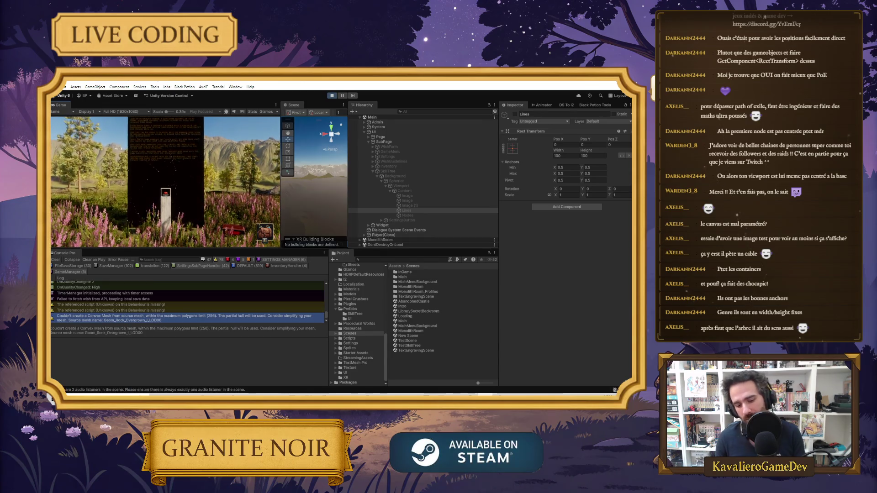
Open the skill tree in the running game and inspect the Viewport and Content objects.
{"action": "key", "text": "Tab"}
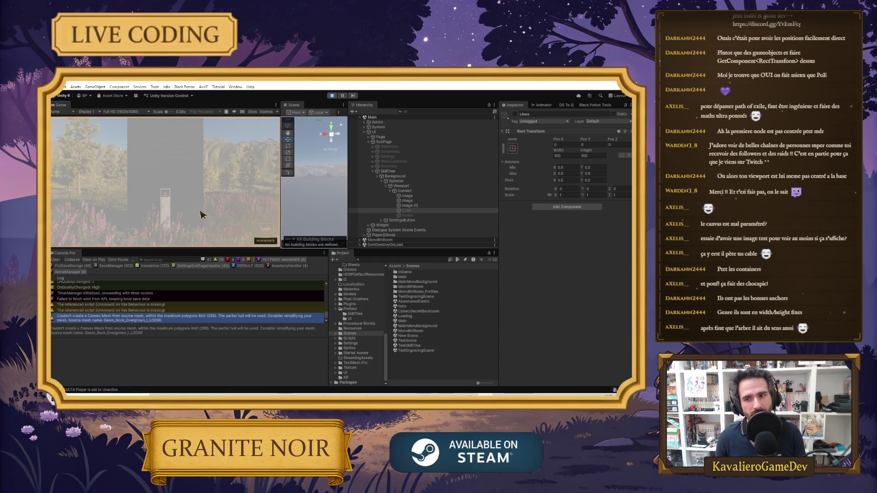
{"action": "left_click", "coordinate": [404, 186]}
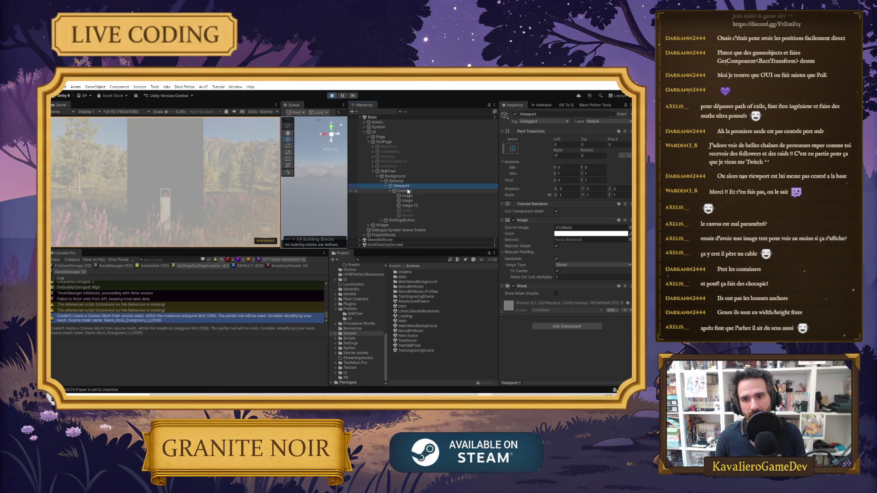
{"action": "left_click", "coordinate": [408, 191]}
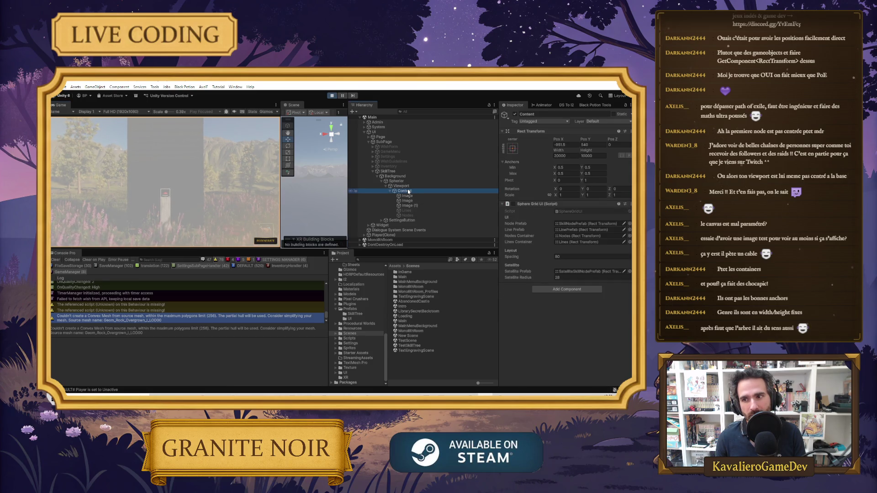
{"action": "left_click", "coordinate": [404, 186]}
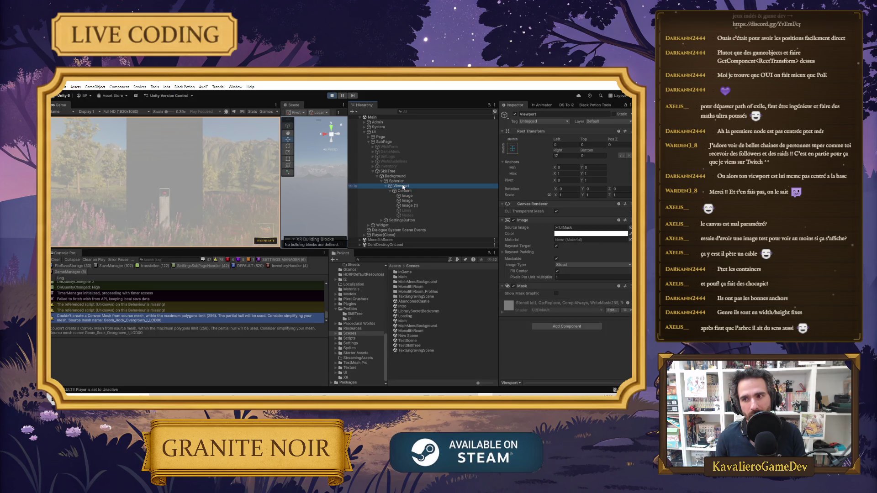
Change the Viewport's Right offset from 17 to 0, then inspect the first Image in Content.
{"action": "left_click", "coordinate": [559, 156]}
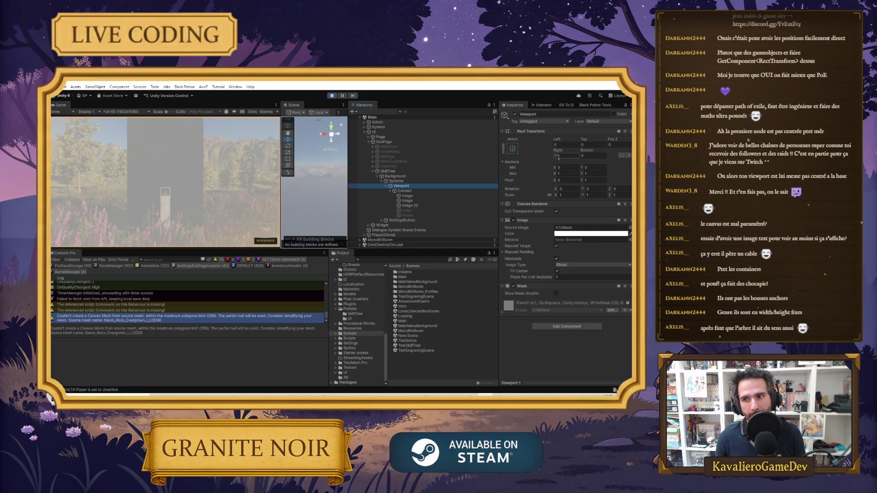
{"action": "type", "text": "0"}
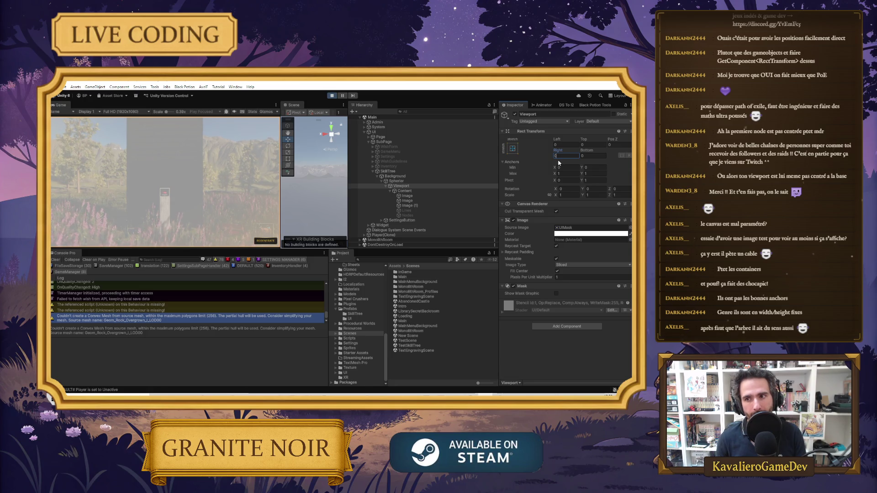
{"action": "left_click", "coordinate": [185, 212]}
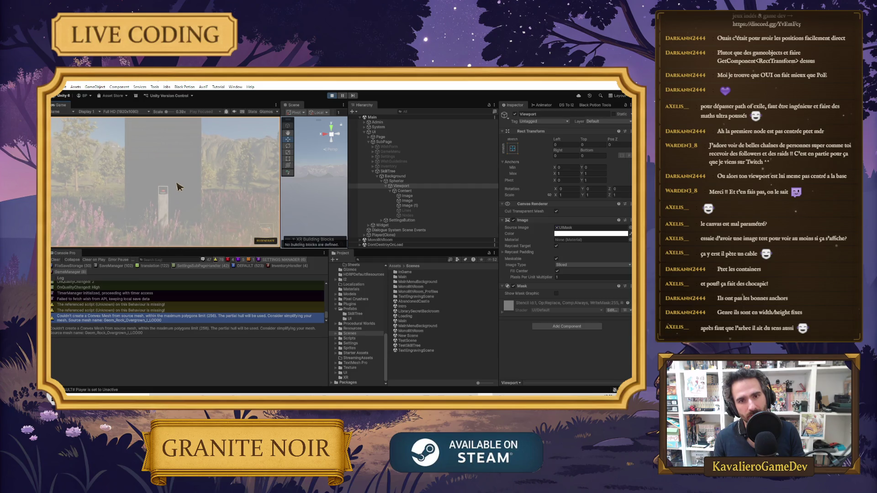
{"action": "left_click", "coordinate": [417, 196]}
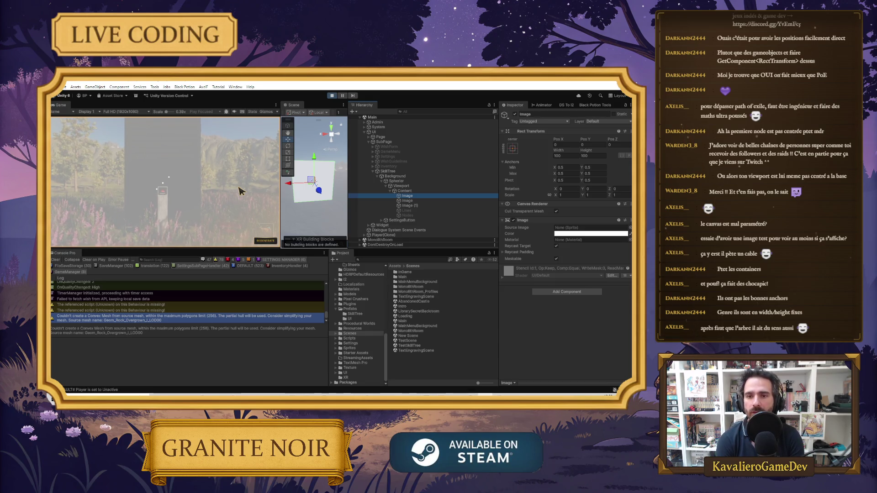
Activate the Nodes container under Content so the skill nodes show, then stop Play mode.
{"action": "left_click", "coordinate": [410, 191]}
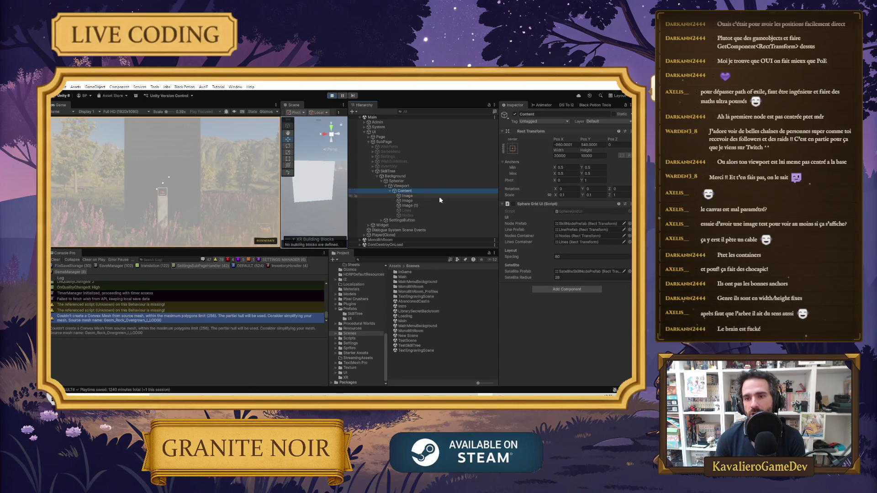
{"action": "left_click", "coordinate": [406, 215]}
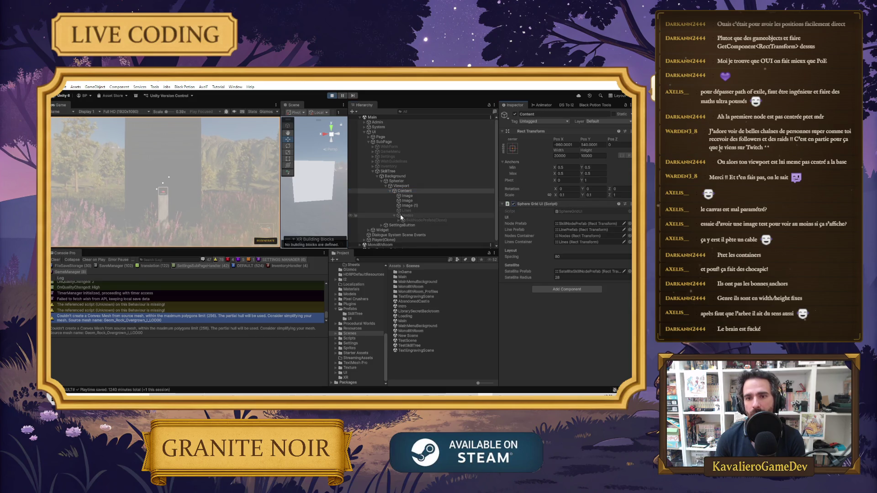
{"action": "left_click", "coordinate": [515, 118]}
{"action": "left_click", "coordinate": [515, 114]}
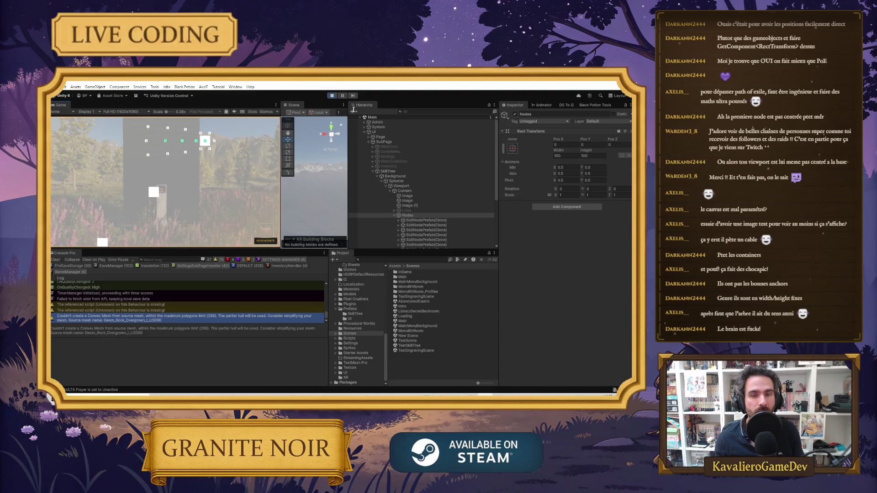
{"action": "left_click", "coordinate": [332, 96]}
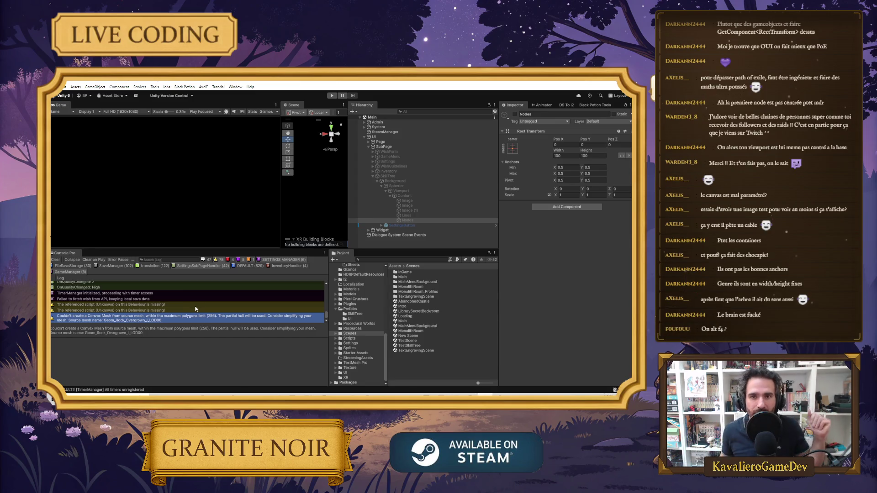
Add AI-suggested Log.Debug lines at the start of OnScroll in ScrollRectController.cs and save.
{"action": "key", "text": "alt+Tab"}
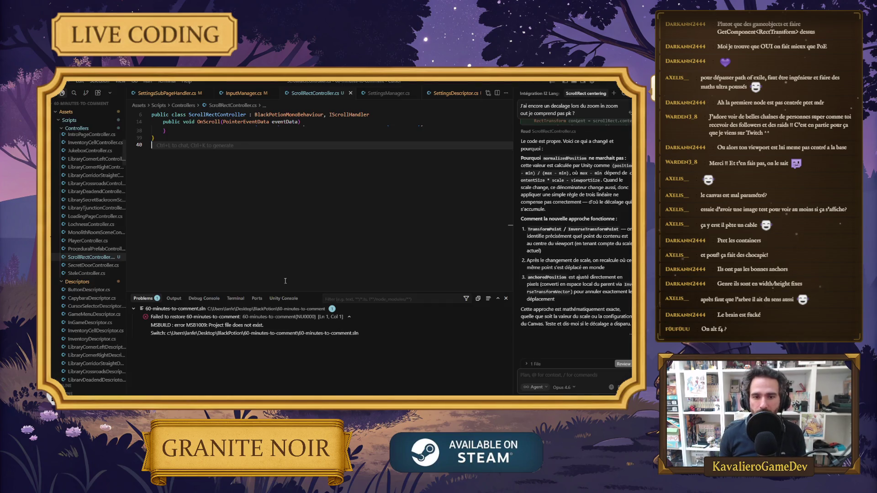
{"action": "scroll", "coordinate": [222, 183], "scroll_direction": "up", "scroll_amount": 5}
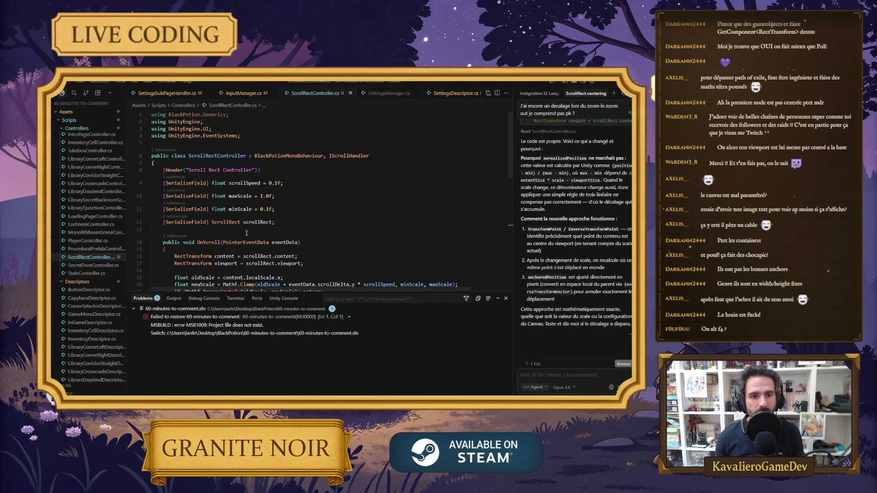
{"action": "scroll", "coordinate": [245, 232], "scroll_direction": "down", "scroll_amount": 2}
{"action": "left_click", "coordinate": [341, 221]}
{"action": "key", "text": "Return"}
{"action": "type", "text": "KL"}
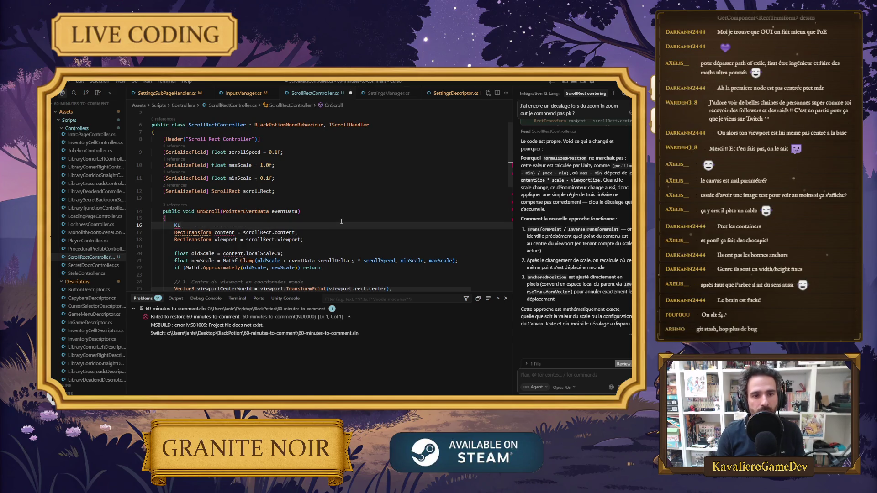
{"action": "key", "text": "Tab"}
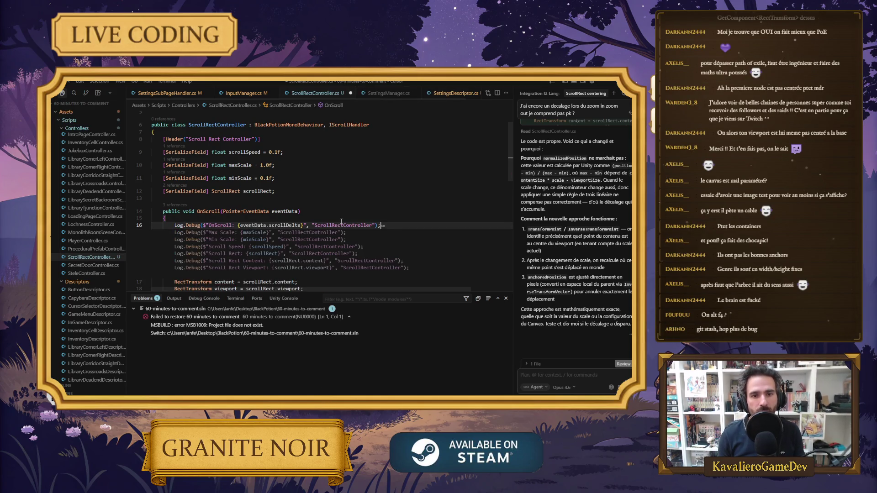
{"action": "key", "text": "Tab"}
{"action": "key", "text": "ctrl+s"}
Add Log.Debug lines after the position correction at the end of OnScroll and save.
{"action": "left_click", "coordinate": [341, 220]}
{"action": "scroll", "coordinate": [333, 228], "scroll_direction": "down", "scroll_amount": 2}
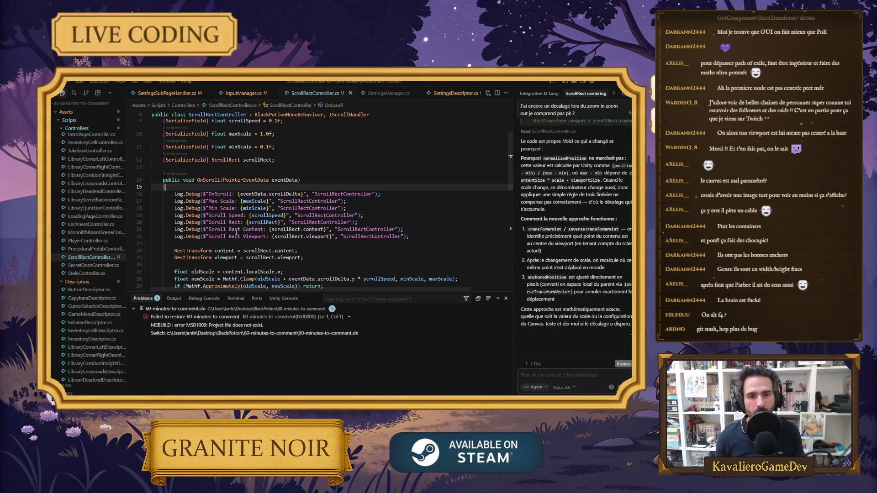
{"action": "scroll", "coordinate": [397, 237], "scroll_direction": "down", "scroll_amount": 5}
{"action": "left_click", "coordinate": [441, 225]}
{"action": "key", "text": "Return"}
{"action": "key", "text": "Return"}
{"action": "type", "text": "Log"}
{"action": "key", "text": "Tab"}
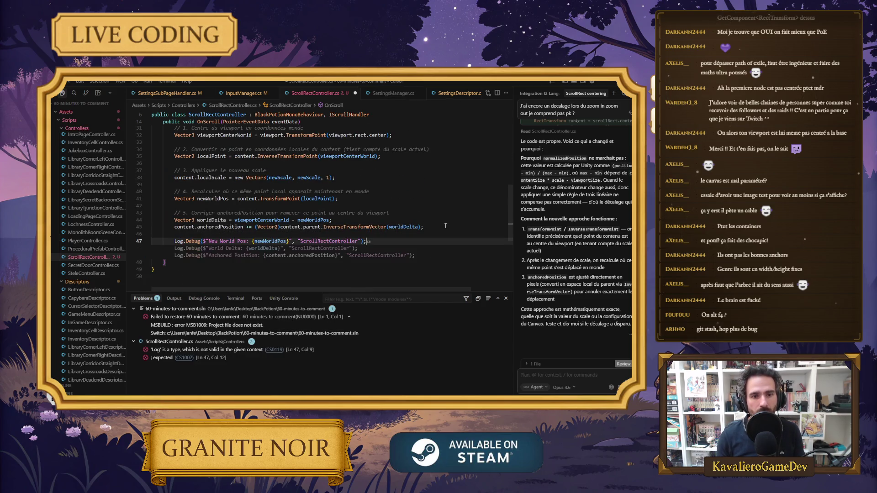
{"action": "key", "text": "Tab"}
{"action": "key", "text": "Tab"}
{"action": "key", "text": "ctrl+s"}
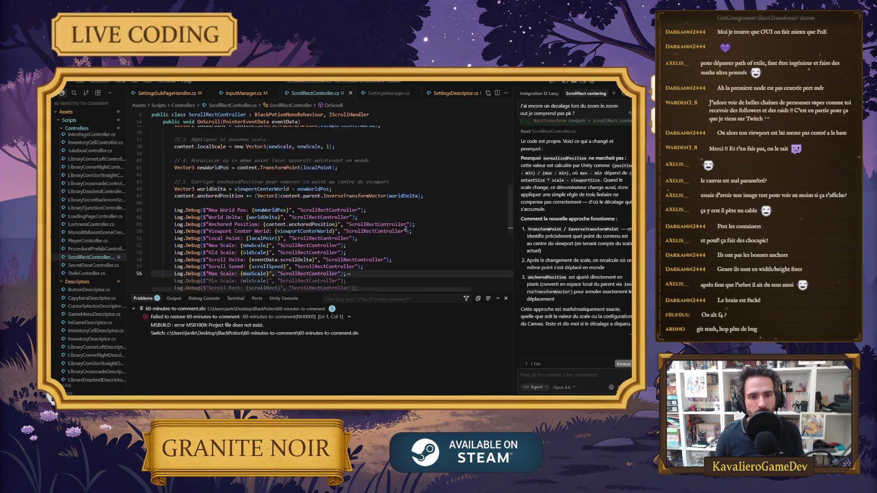
Review the new Local Point log line, then return to Unity to recompile.
{"action": "scroll", "coordinate": [398, 226], "scroll_direction": "down", "scroll_amount": 2}
{"action": "left_click", "coordinate": [397, 223]}
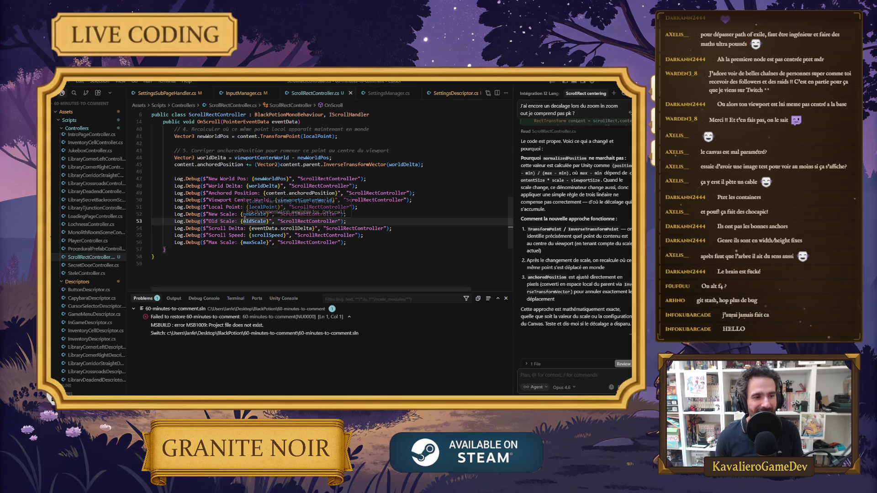
{"action": "left_click", "coordinate": [390, 210]}
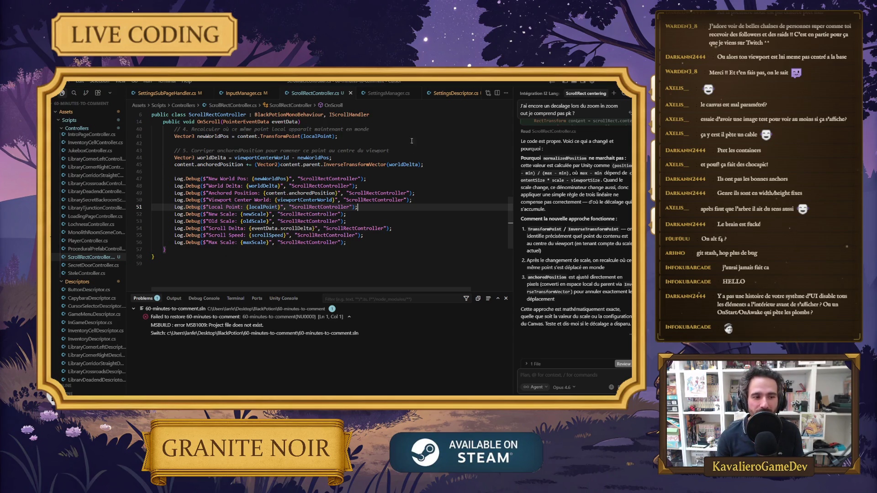
{"action": "key", "text": "alt+Tab"}
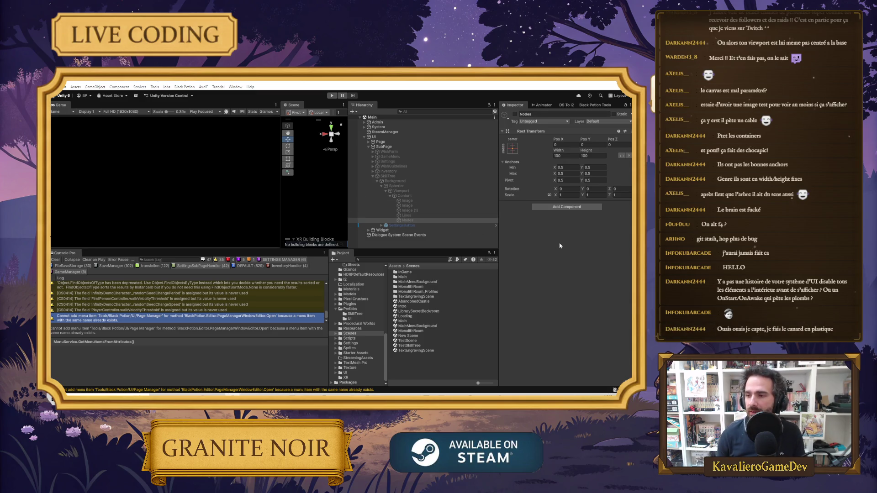
Inspect the Spherier, Background and SkillTree objects, then enter Play mode.
{"action": "left_click", "coordinate": [402, 186]}
{"action": "left_click", "coordinate": [409, 181]}
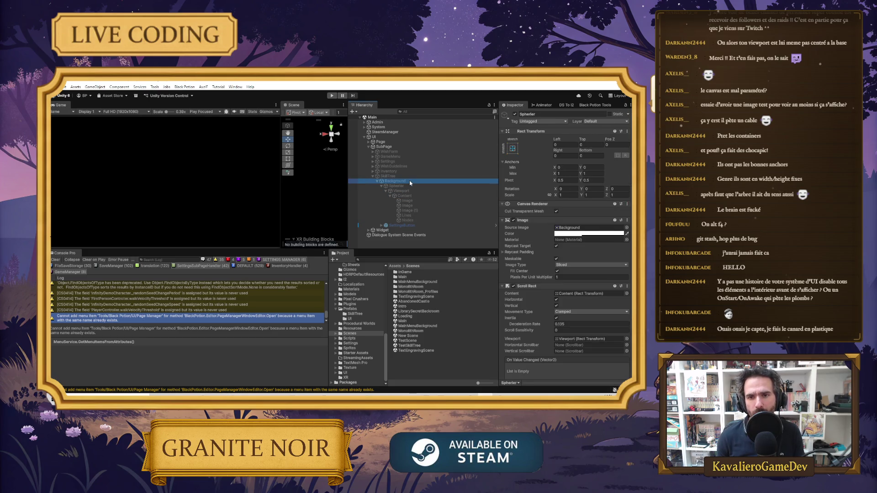
{"action": "left_click", "coordinate": [405, 177]}
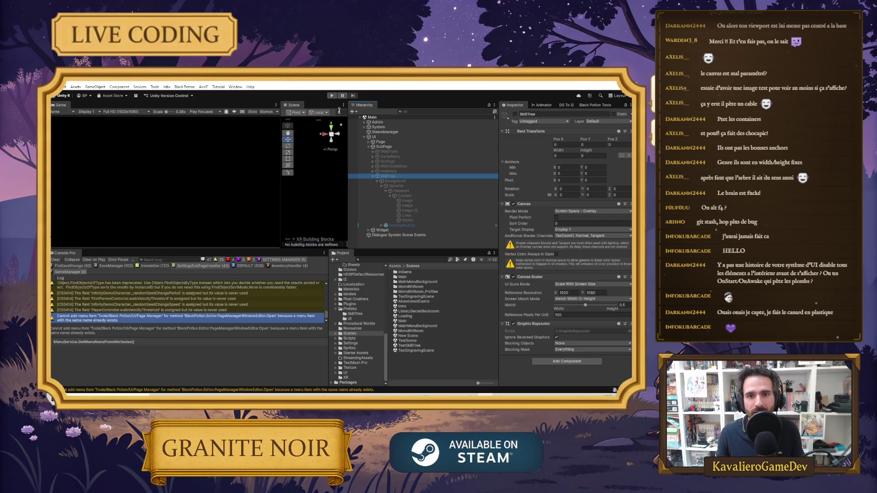
{"action": "left_click", "coordinate": [332, 96]}
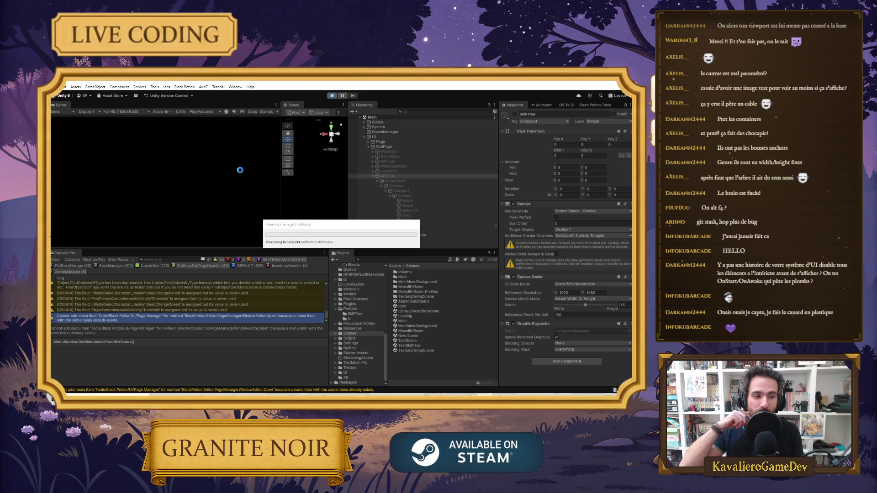
View the Reddit post's circular skill-tree image in the browser, then return to Unity.
{"action": "mouse_move", "coordinate": [235, 392]}
{"action": "left_click", "coordinate": [298, 368]}
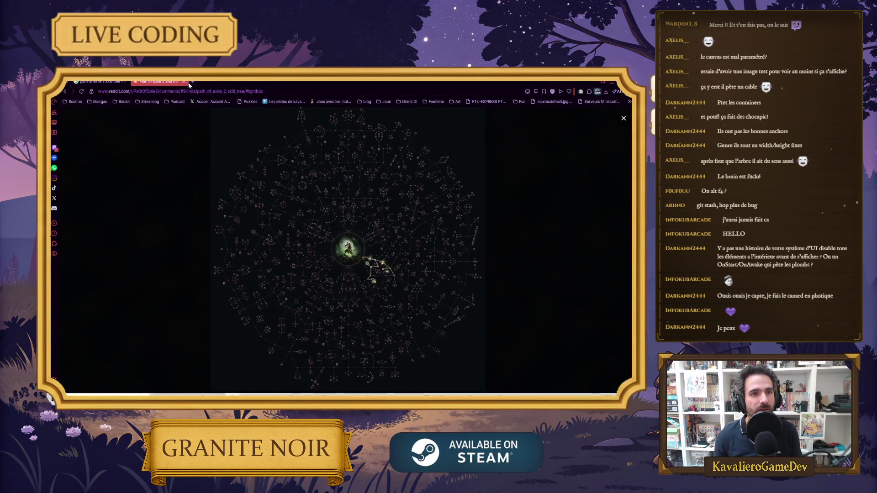
{"action": "key", "text": "alt+Tab"}
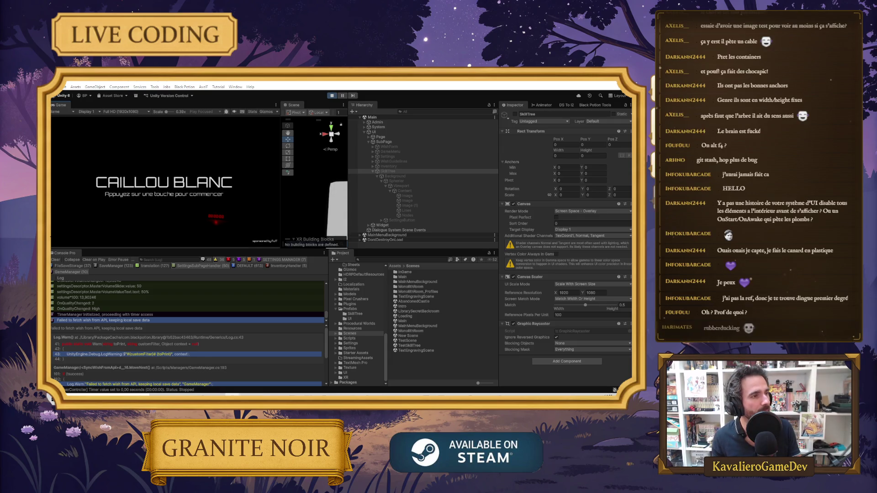
Read through the 'Méthode du canard en plastique' Wikipedia article, then switch back to Unity.
{"action": "key", "text": "alt+Tab"}
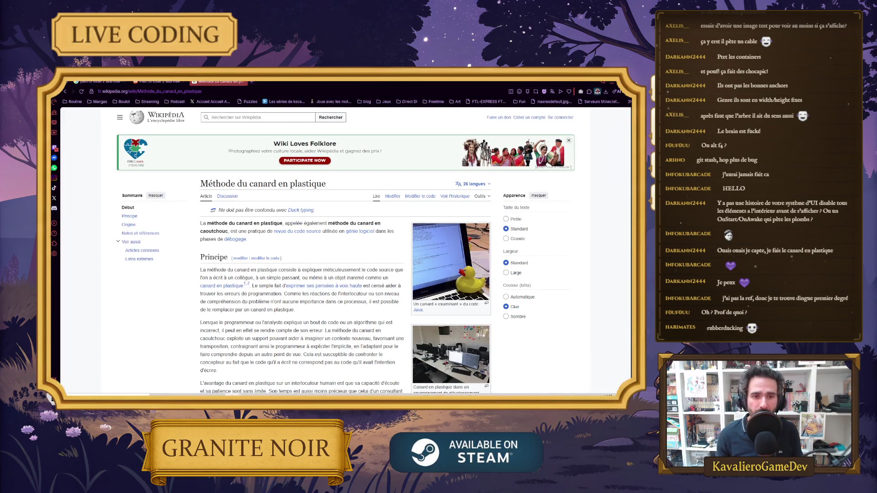
{"action": "scroll", "coordinate": [281, 219], "scroll_direction": "down", "scroll_amount": 2}
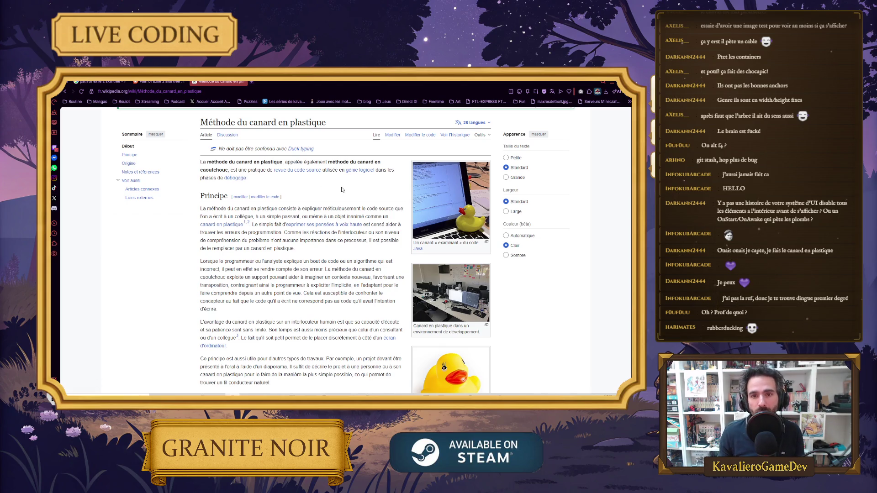
{"action": "scroll", "coordinate": [294, 204], "scroll_direction": "down", "scroll_amount": 1}
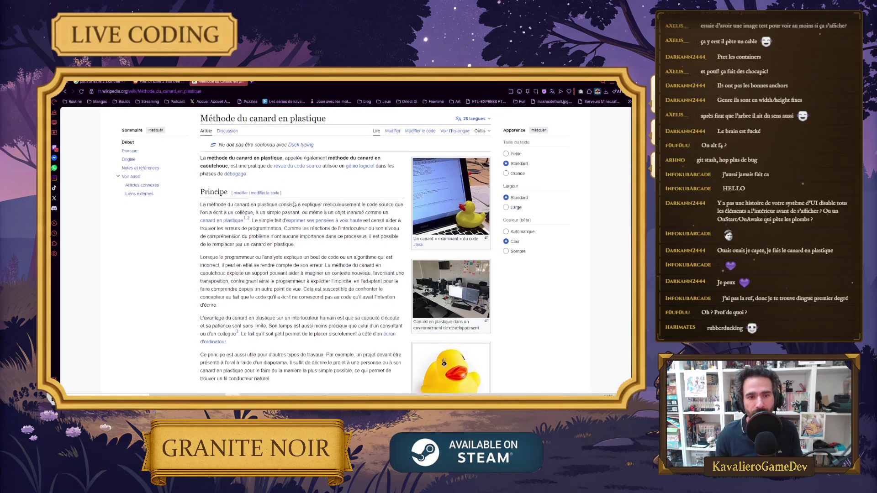
{"action": "scroll", "coordinate": [294, 203], "scroll_direction": "down", "scroll_amount": 2}
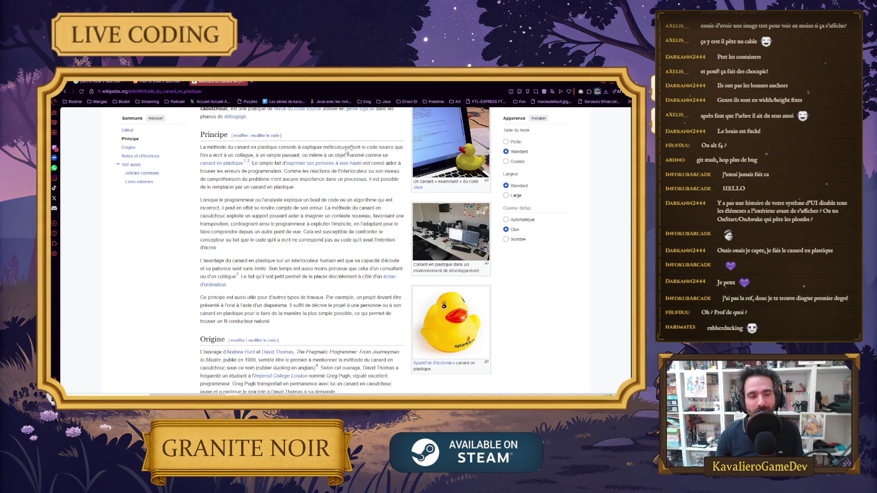
{"action": "key", "text": "alt+Tab"}
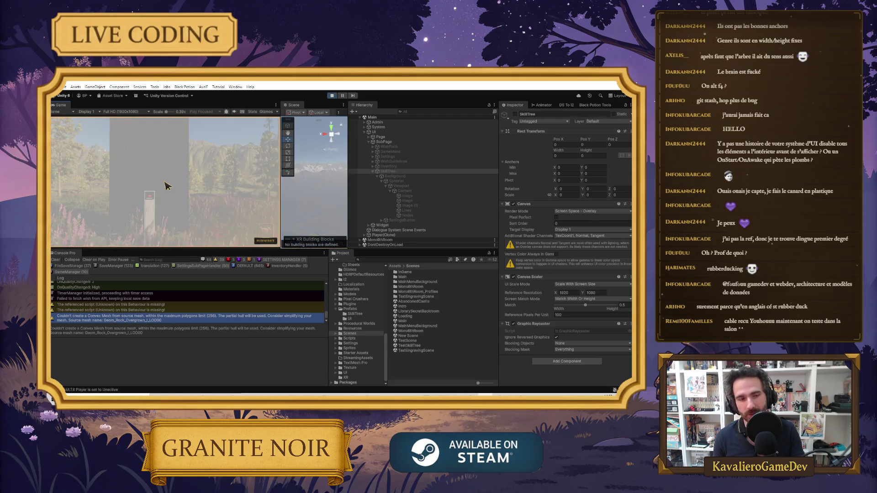
Open the skill tree with K and check the positions of the Image nodes under Content.
{"action": "key", "text": "k"}
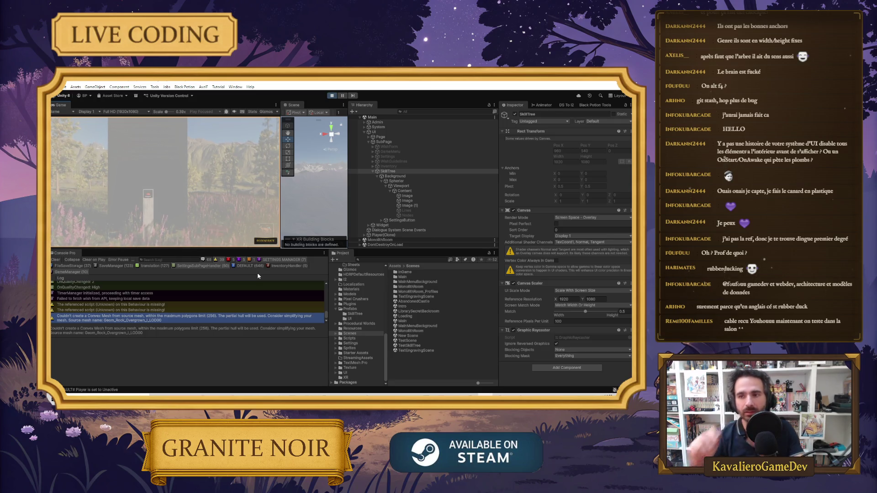
{"action": "left_click", "coordinate": [423, 196]}
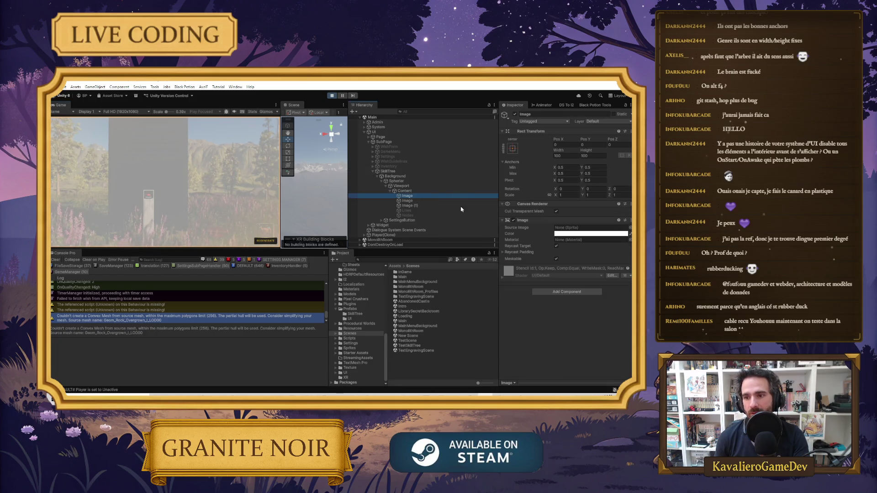
{"action": "left_click", "coordinate": [423, 202]}
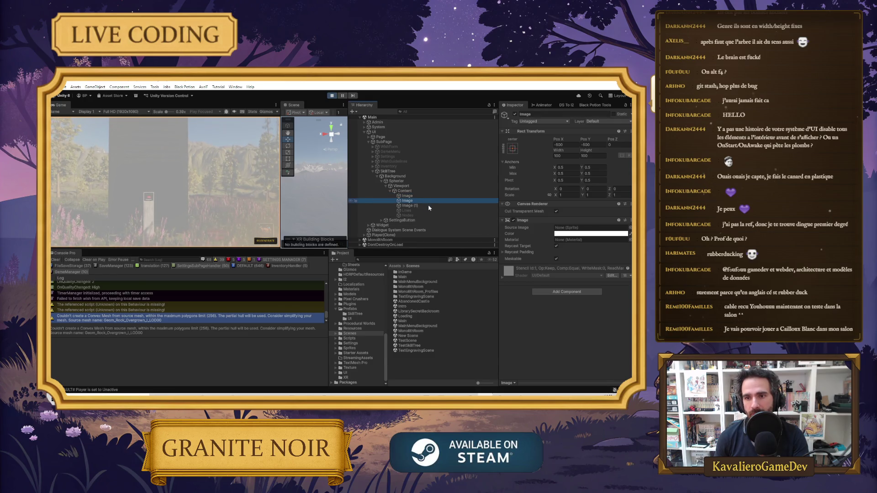
{"action": "left_click", "coordinate": [426, 207]}
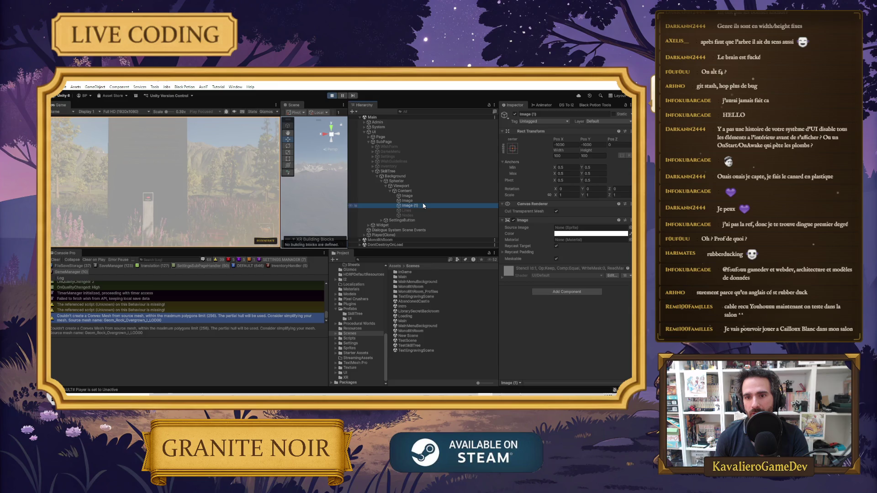
{"action": "key", "text": "Up"}
{"action": "key", "text": "Up"}
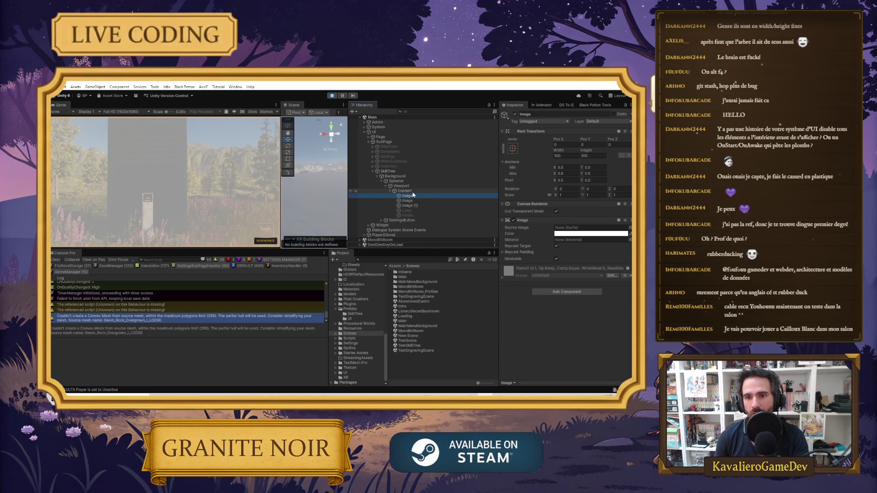
Select Content and inspect its X and Y position, cancelling the Y edit.
{"action": "left_click", "coordinate": [412, 191]}
{"action": "left_click", "coordinate": [554, 145]}
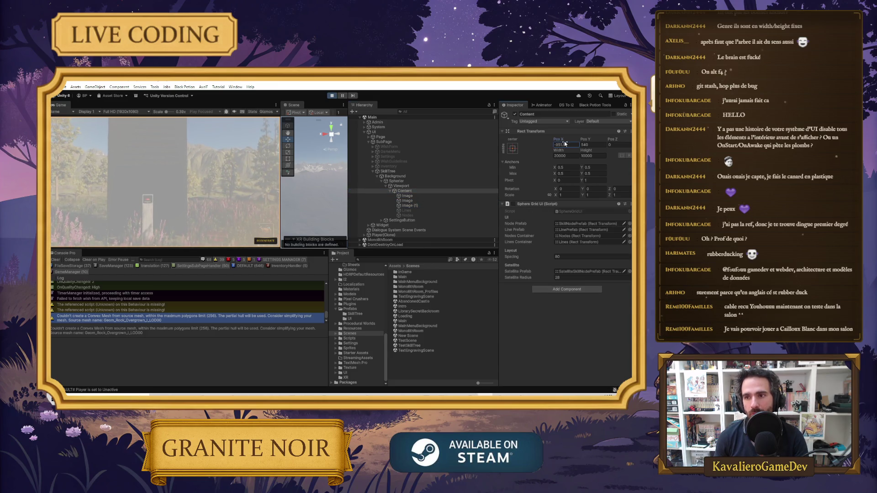
{"action": "left_click", "coordinate": [589, 145]}
{"action": "type", "text": "0"}
{"action": "key", "text": "Escape"}
Test Content's Scale X/Y at 0.1, then restore both to 1.
{"action": "left_click", "coordinate": [573, 194]}
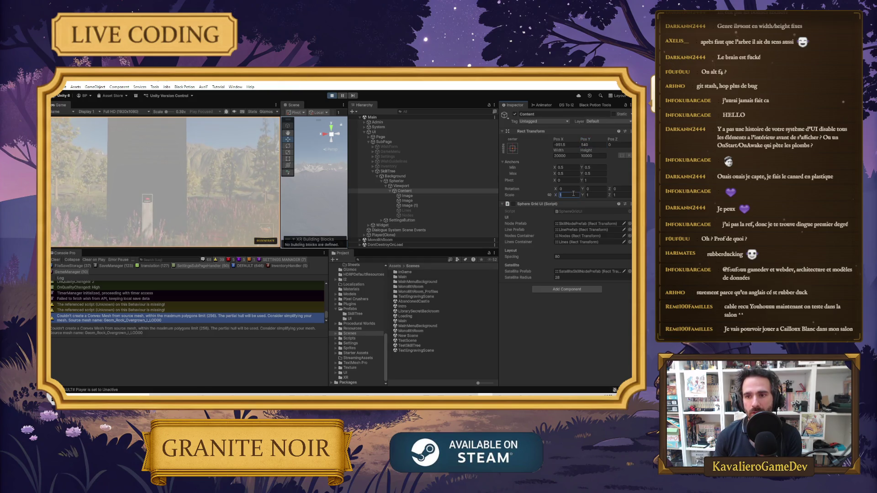
{"action": "type", "text": "0.5.1"}
{"action": "key", "text": "Tab"}
{"action": "type", "text": "0.1"}
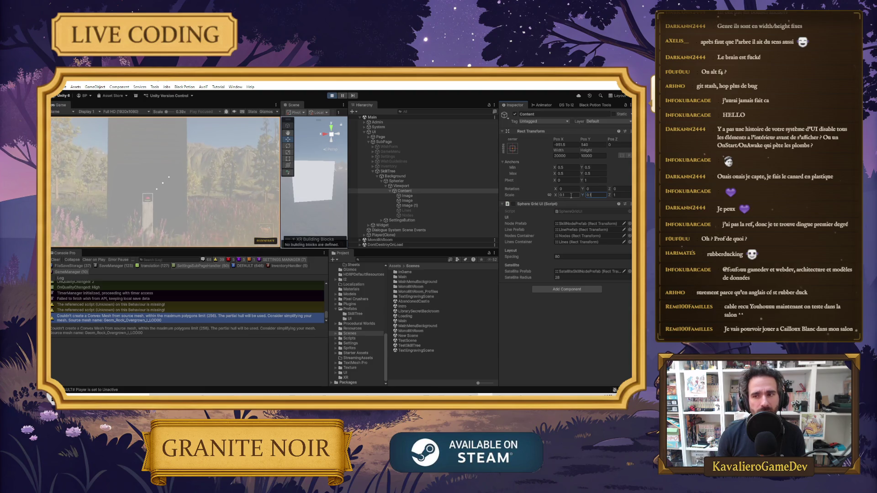
{"action": "key", "text": "BackSpace"}
{"action": "key", "text": "BackSpace"}
{"action": "key", "text": "BackSpace"}
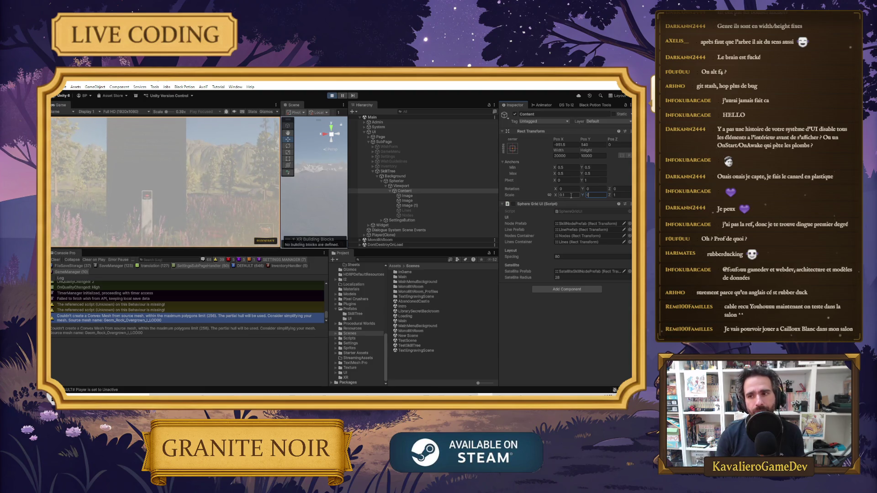
{"action": "type", "text": "1"}
{"action": "key", "text": "Tab"}
{"action": "key", "text": "Tab"}
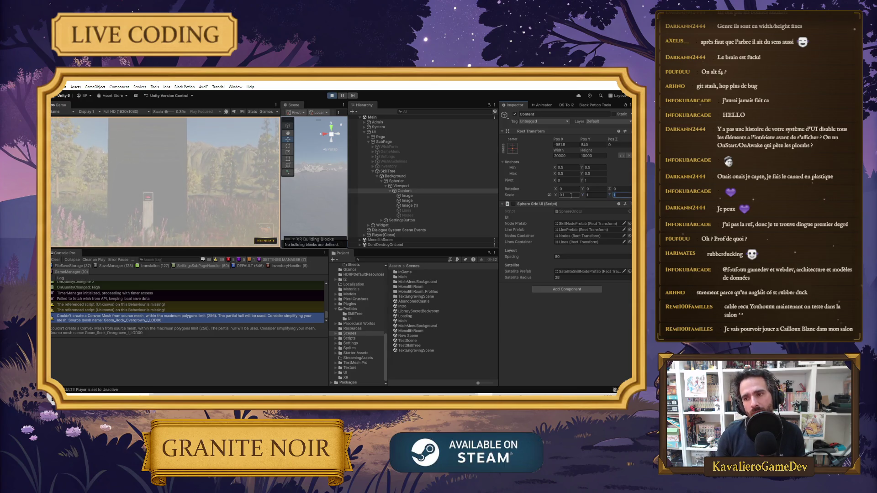
{"action": "type", "text": "1"}
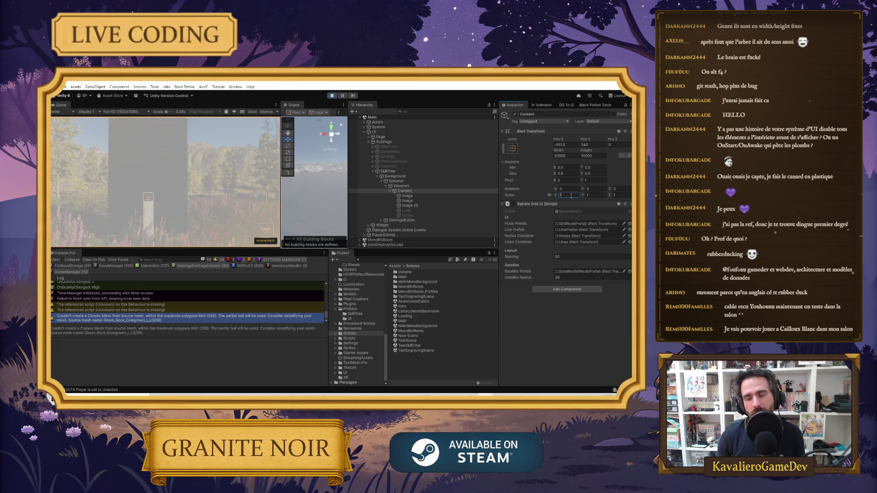
{"action": "key", "text": "Tab"}
{"action": "type", "text": "0.1"}
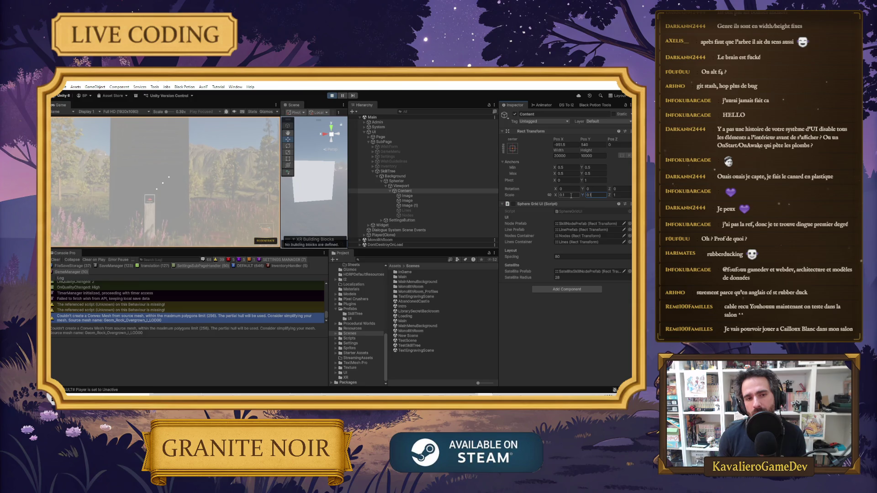
{"action": "type", "text": "0"}
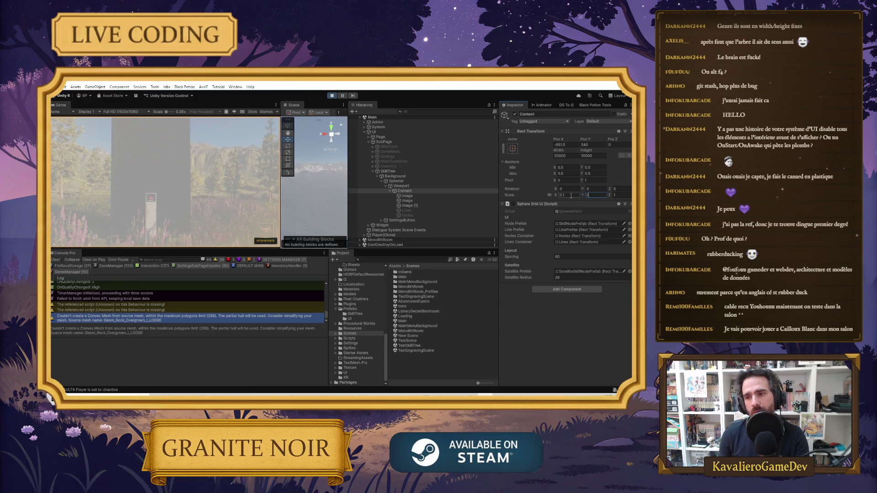
{"action": "key", "text": "Return"}
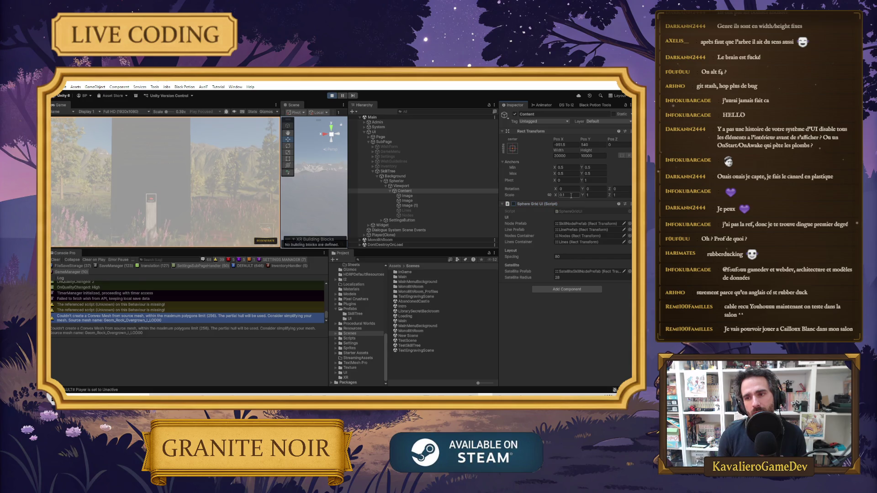
{"action": "type", "text": "1"}
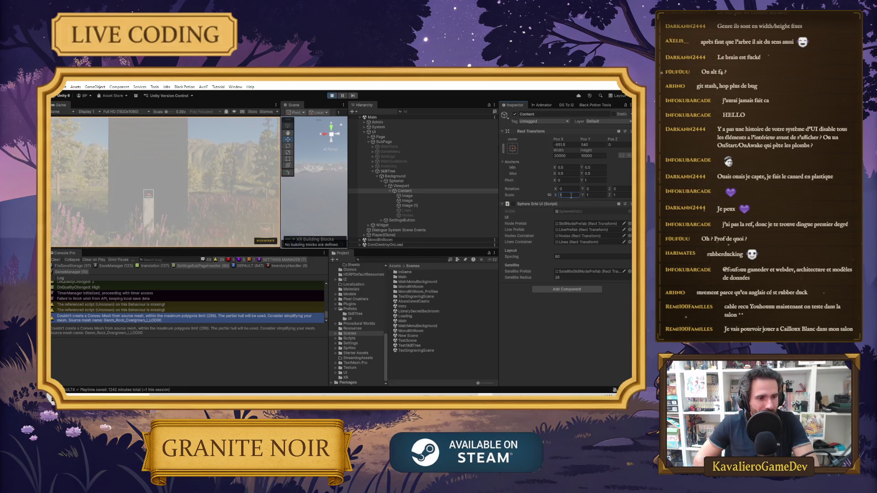
{"action": "left_click", "coordinate": [402, 192]}
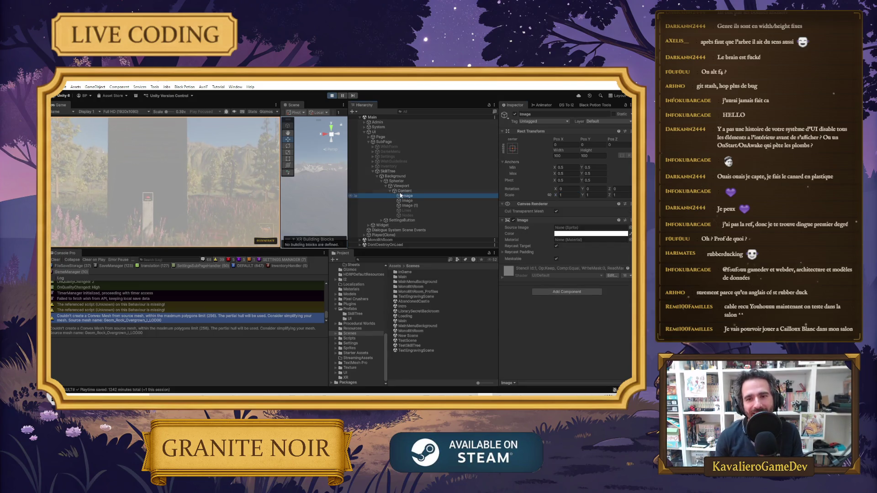
{"action": "left_click", "coordinate": [568, 145]}
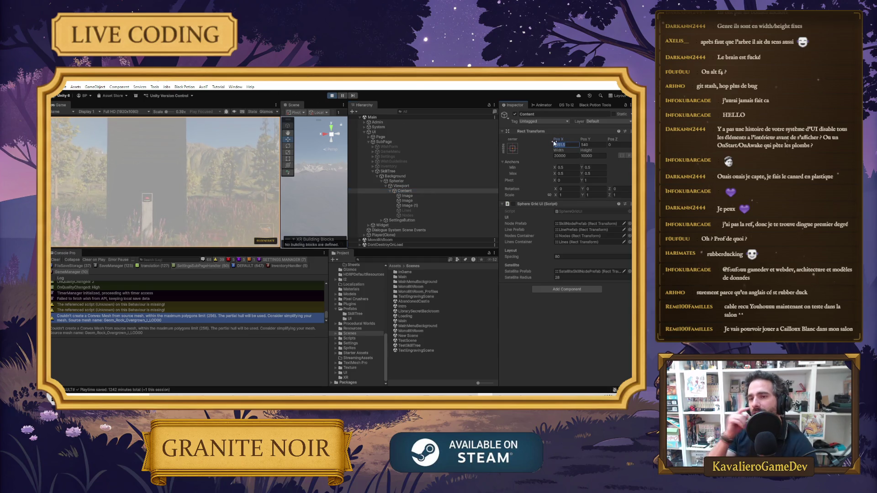
{"action": "left_click", "coordinate": [412, 186]}
{"action": "key", "text": "Up"}
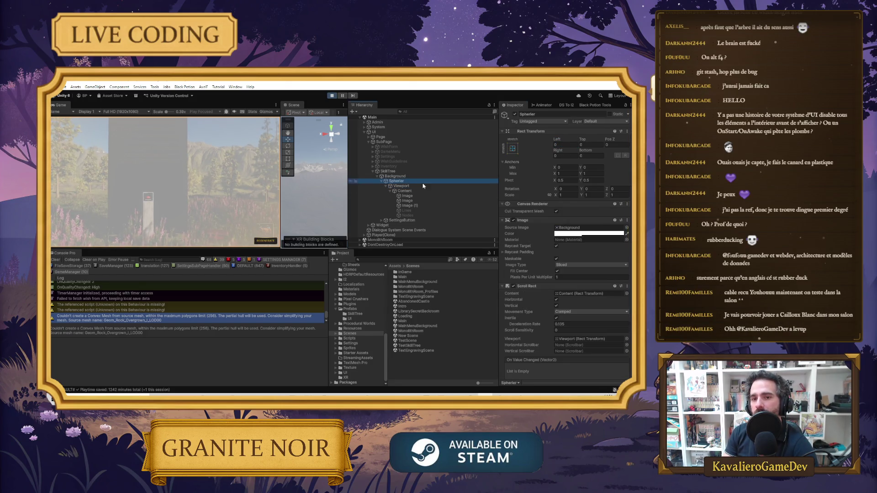
{"action": "scroll", "coordinate": [538, 241], "scroll_direction": "down", "scroll_amount": 5}
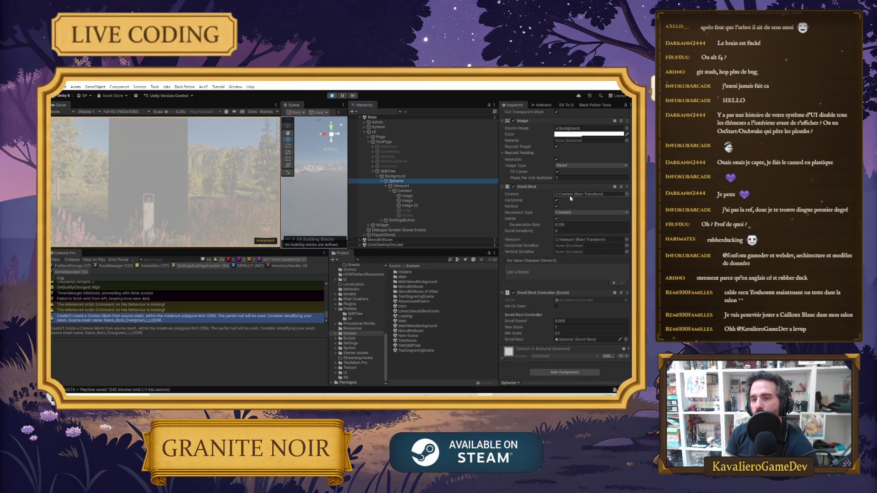
{"action": "double_click", "coordinate": [580, 240]}
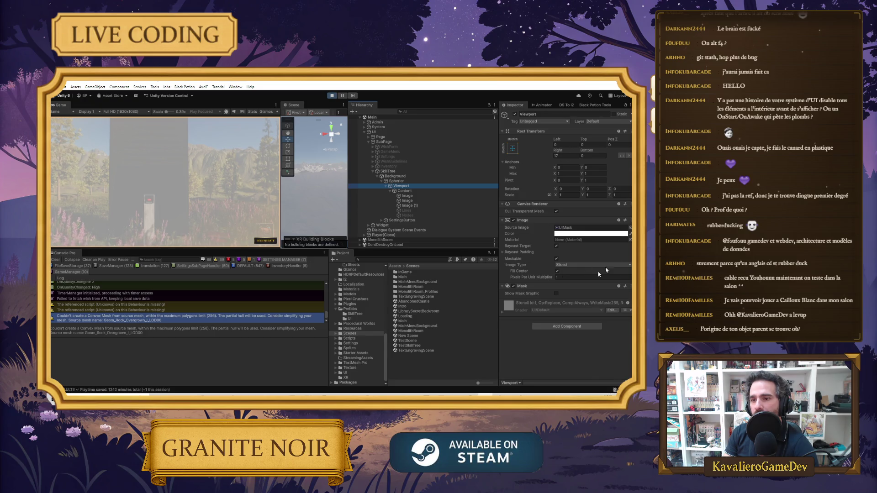
{"action": "left_click", "coordinate": [404, 191]}
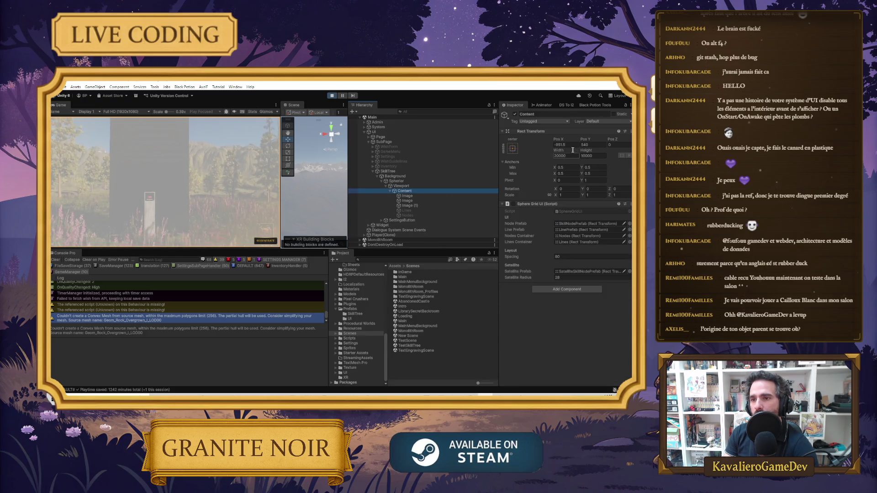
{"action": "left_click", "coordinate": [592, 144]}
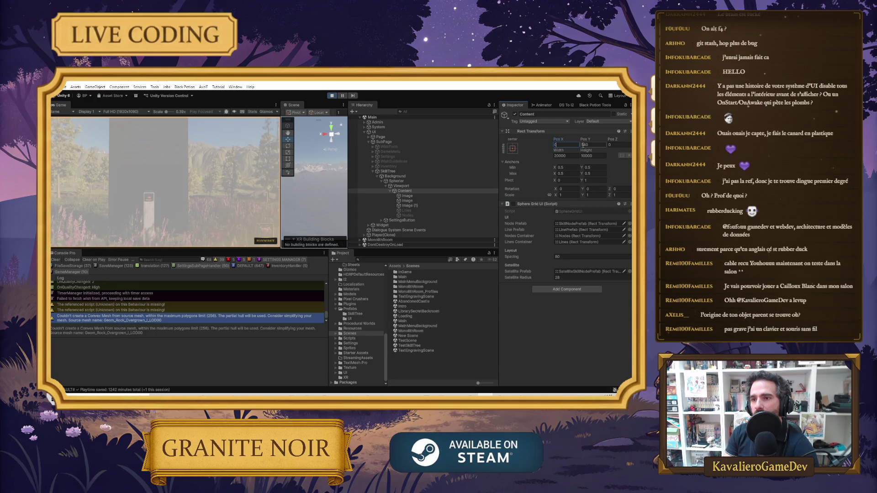
{"action": "left_click", "coordinate": [566, 145]}
{"action": "left_click", "coordinate": [512, 149]}
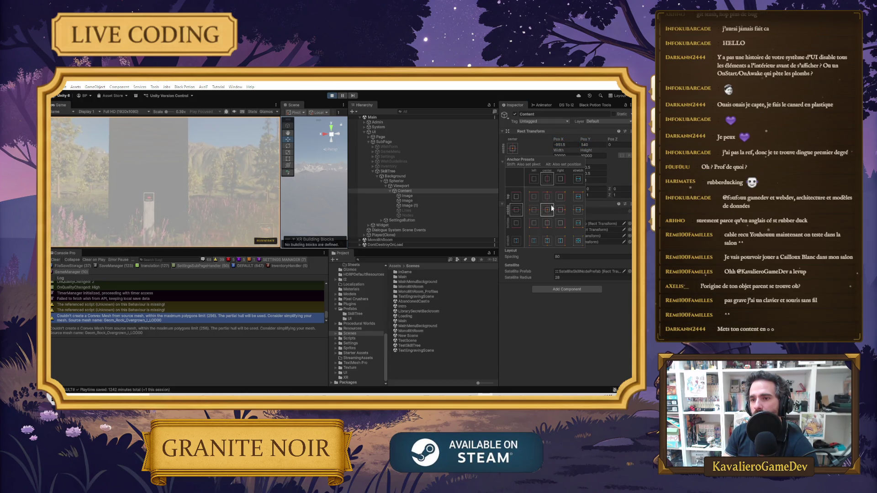
{"action": "left_click", "coordinate": [550, 134]}
{"action": "left_click", "coordinate": [537, 132]}
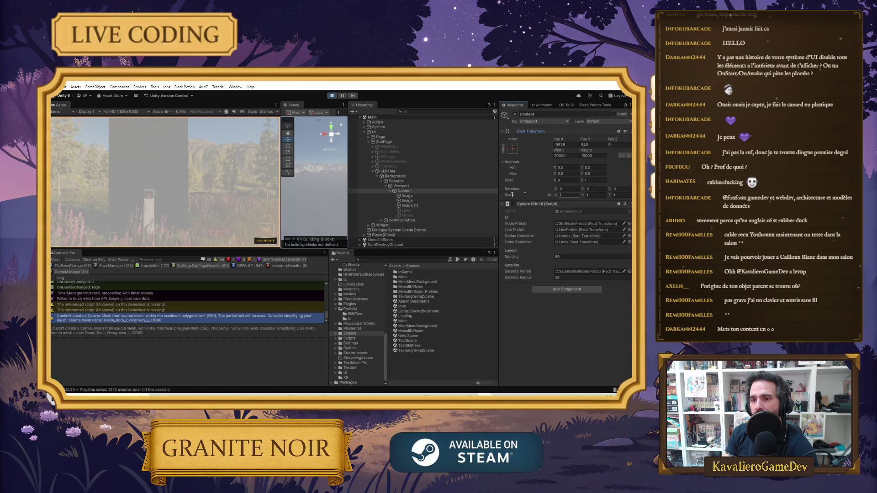
Resume the game, reopen the skill tree, zoom by scrolling, then stop Play mode with Ctrl+P.
{"action": "left_click", "coordinate": [166, 185]}
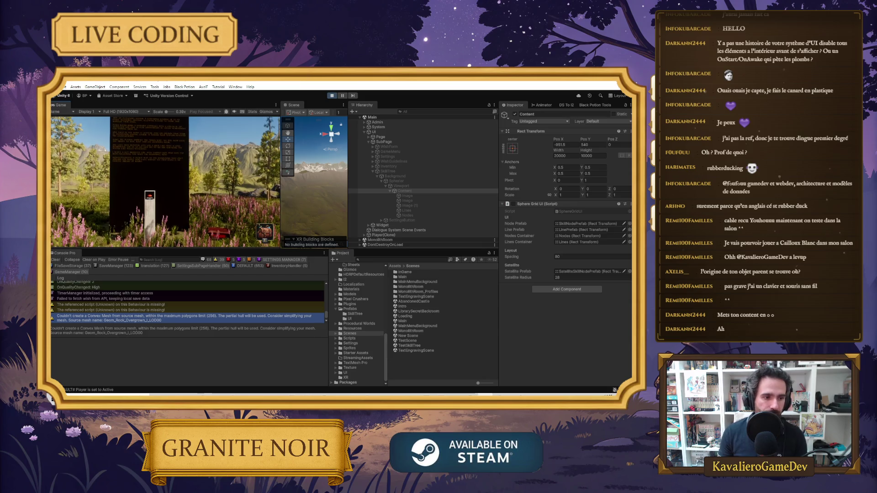
{"action": "key", "text": "Tab"}
{"action": "scroll", "coordinate": [184, 188], "scroll_direction": "down", "scroll_amount": 2}
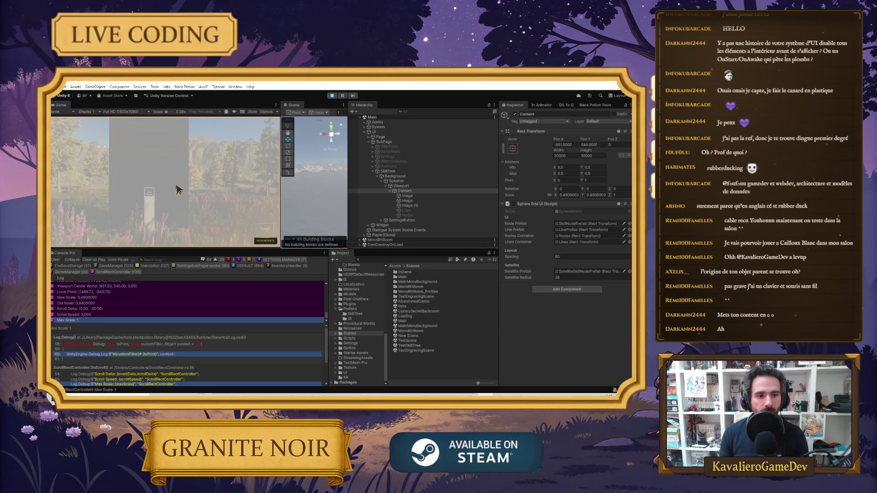
{"action": "key", "text": "ctrl+p"}
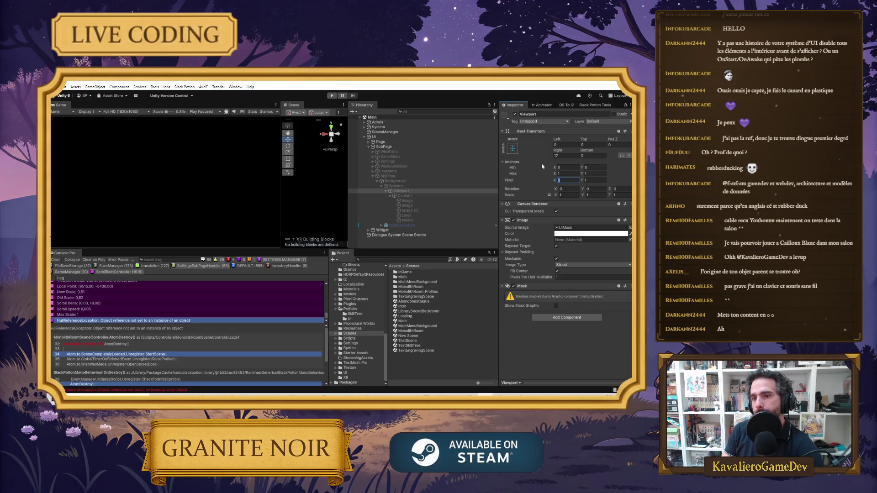
Set the Viewport's pivot X to 0.5 and its Left and Right offsets to 0.
{"action": "left_click", "coordinate": [420, 186]}
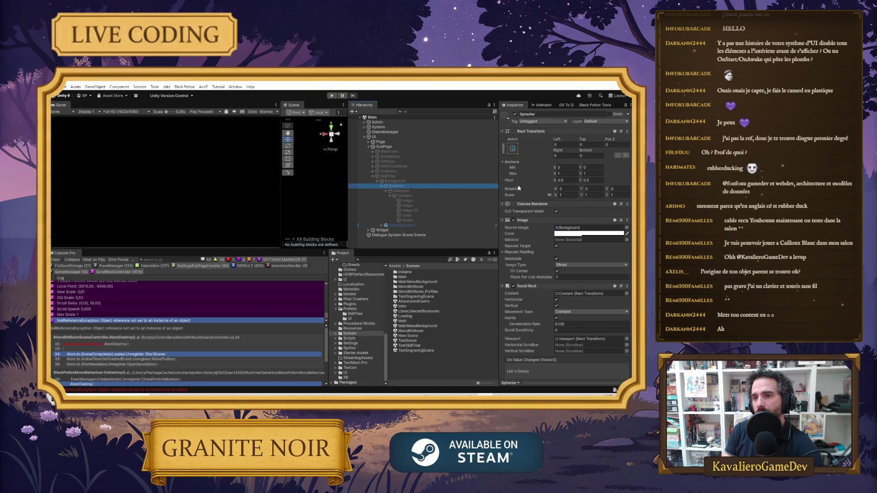
{"action": "left_click", "coordinate": [401, 191]}
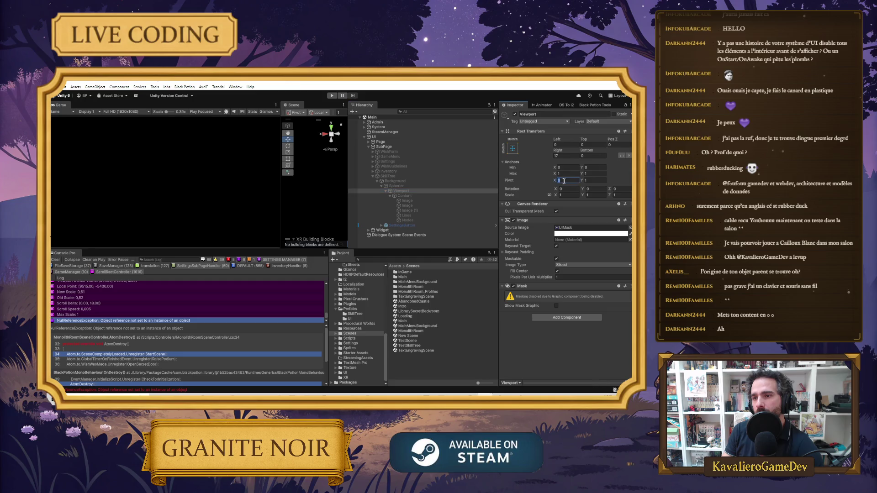
{"action": "type", "text": "0.5"}
{"action": "key", "text": "Tab"}
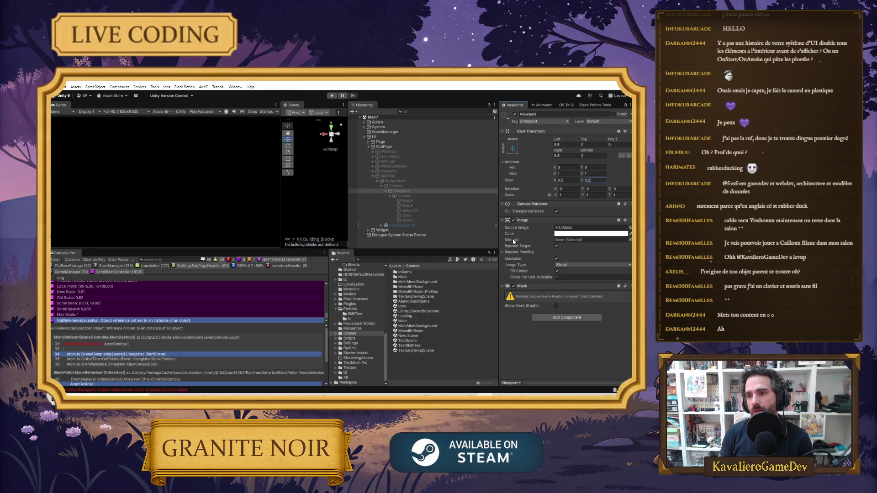
{"action": "left_click", "coordinate": [565, 144]}
{"action": "type", "text": "0"}
{"action": "left_click", "coordinate": [569, 156]}
{"action": "type", "text": "0"}
{"action": "left_click", "coordinate": [395, 186]}
{"action": "left_click", "coordinate": [402, 191]}
Save the scene and set Content's horizontal pivot to 0.5.
{"action": "left_click", "coordinate": [414, 196]}
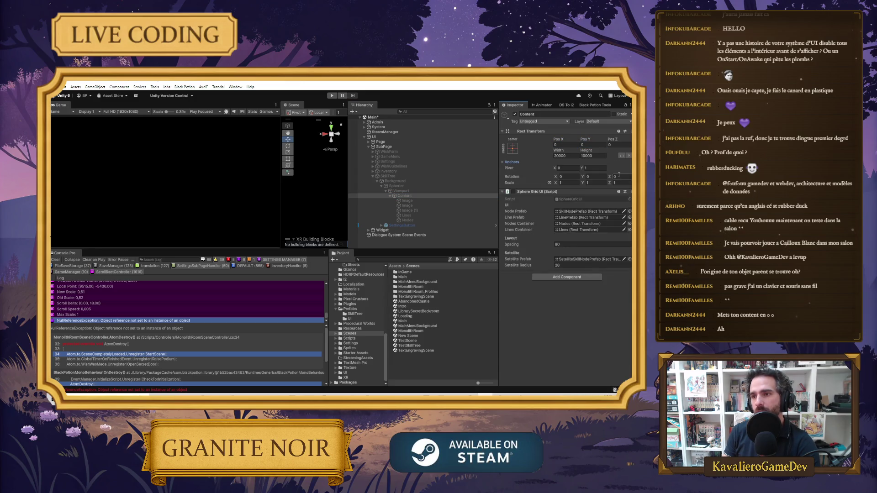
{"action": "key", "text": "ctrl+s"}
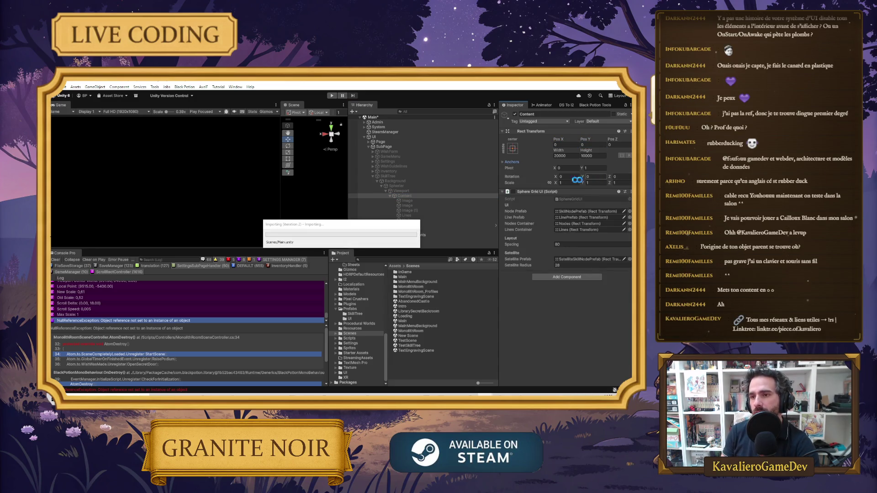
{"action": "left_click", "coordinate": [585, 169]}
{"action": "left_click", "coordinate": [566, 169]}
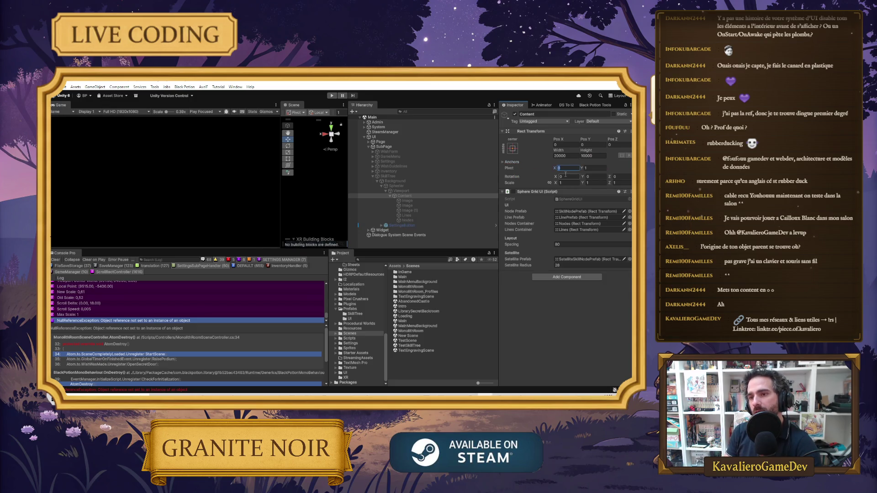
{"action": "type", "text": ".5"}
{"action": "key", "text": "Tab"}
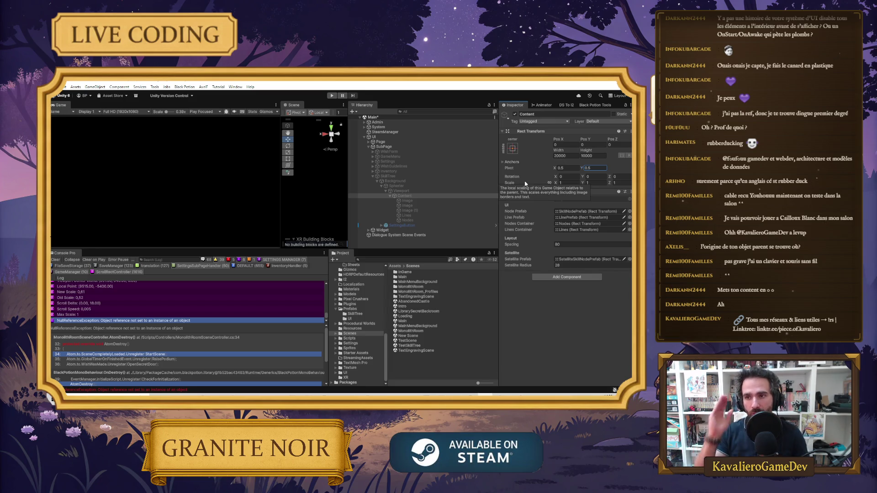
Check the Viewport and Spherier scroll settings, then start Play mode.
{"action": "left_click", "coordinate": [423, 191]}
{"action": "left_click", "coordinate": [420, 201]}
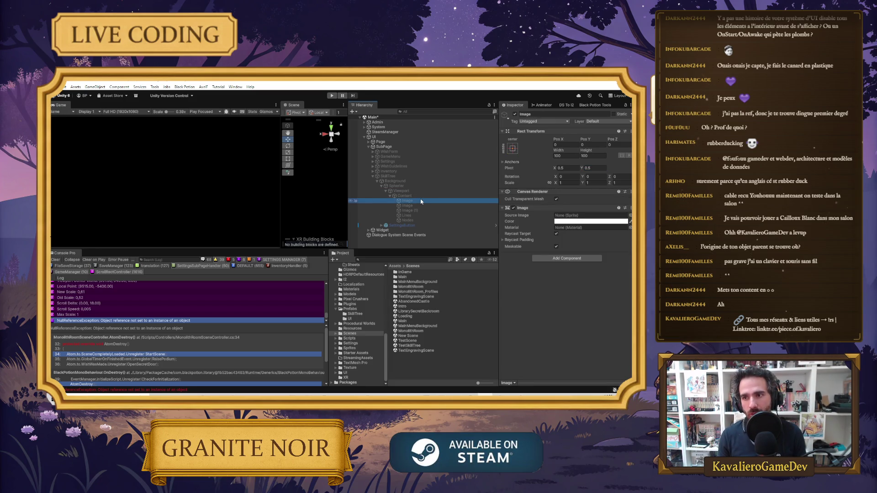
{"action": "left_click", "coordinate": [396, 186]}
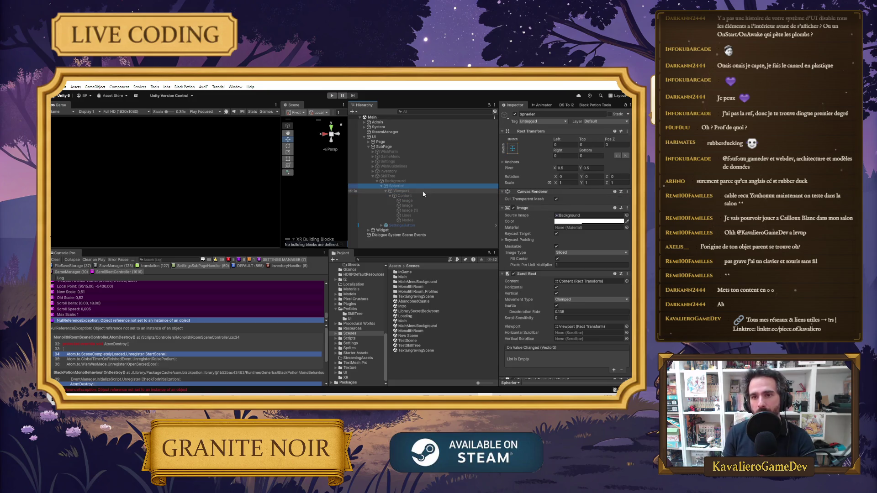
{"action": "left_click", "coordinate": [332, 95]}
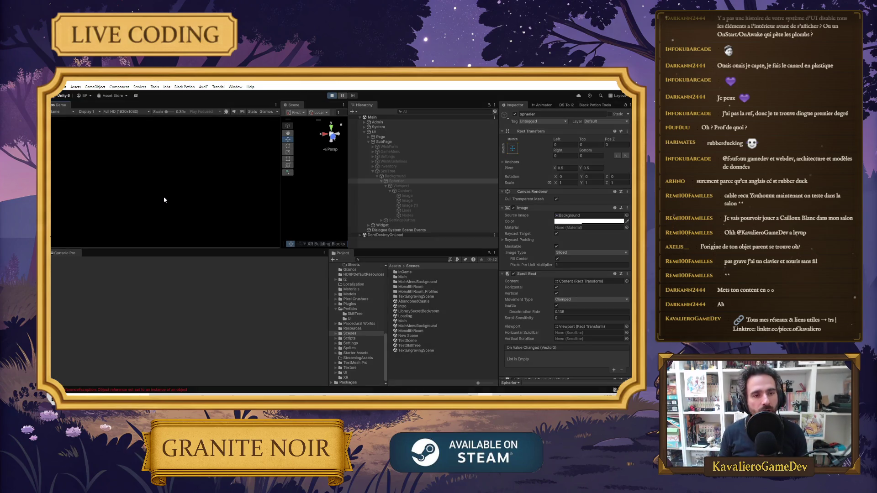
Open the skill tree with K, test zooming by scrolling up, and stop the game.
{"action": "left_click", "coordinate": [216, 217]}
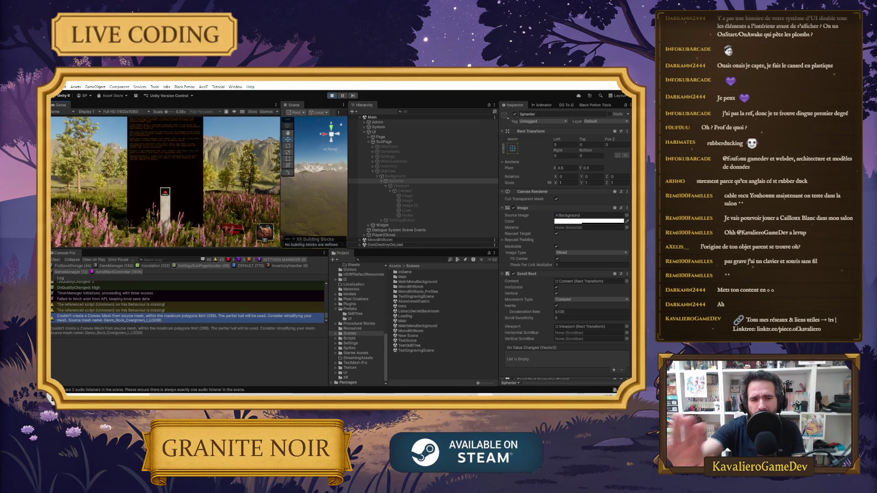
{"action": "key", "text": "k"}
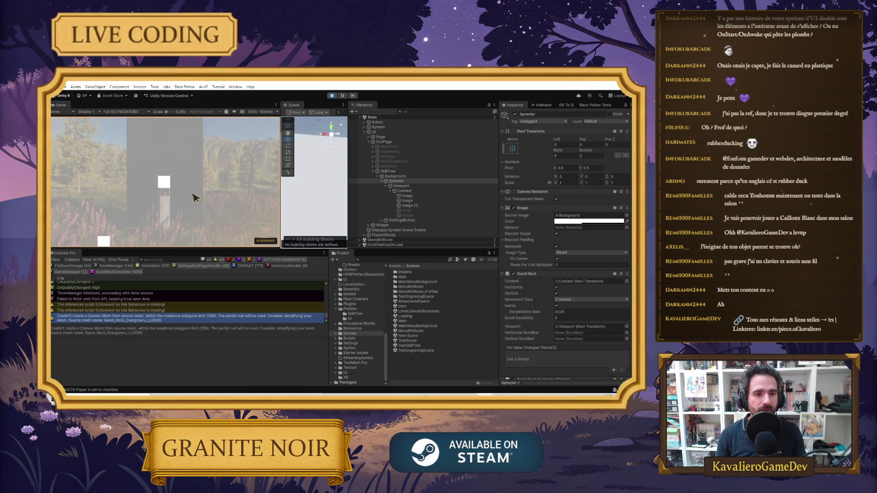
{"action": "scroll", "coordinate": [166, 186], "scroll_direction": "up", "scroll_amount": 3}
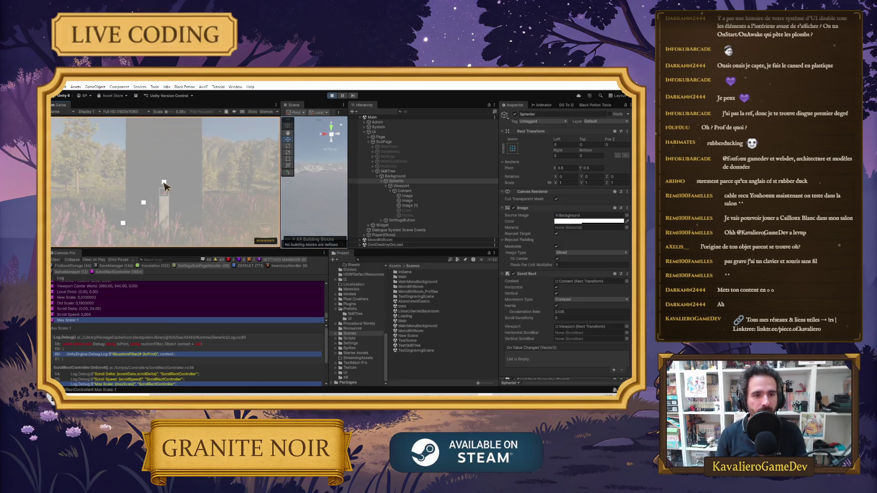
{"action": "scroll", "coordinate": [165, 186], "scroll_direction": "up", "scroll_amount": 2}
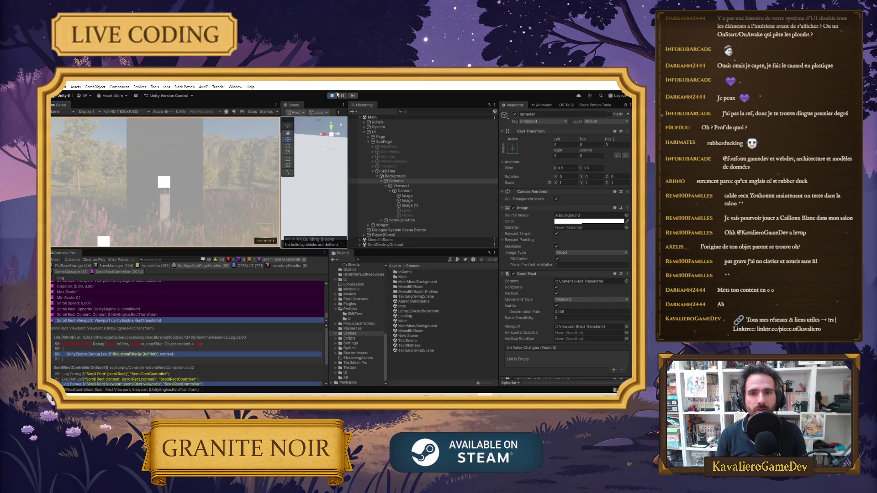
{"action": "left_click", "coordinate": [335, 95]}
Delete the three placeholder Image objects under Content.
{"action": "left_click", "coordinate": [413, 201]}
{"action": "left_click", "coordinate": [414, 208], "text": "shift"}
{"action": "key", "text": "Delete"}
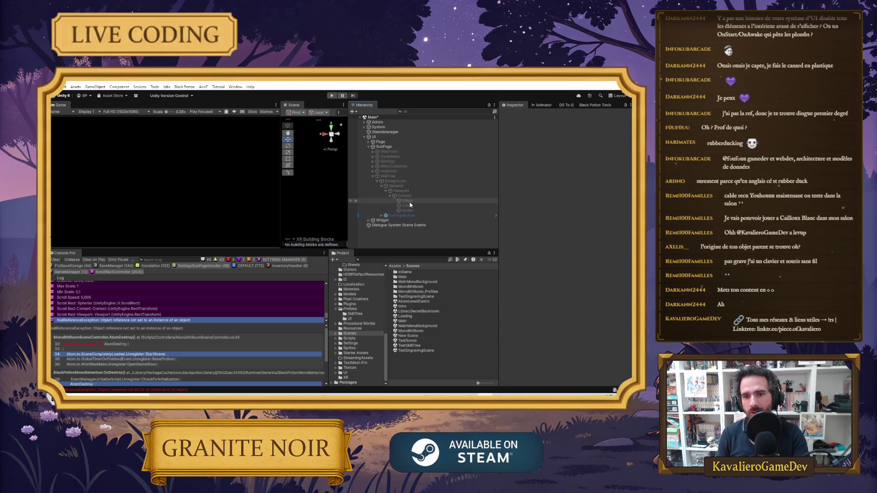
Enable the Sphere Grid UI script on Content and enter Play mode.
{"action": "left_click", "coordinate": [406, 201]}
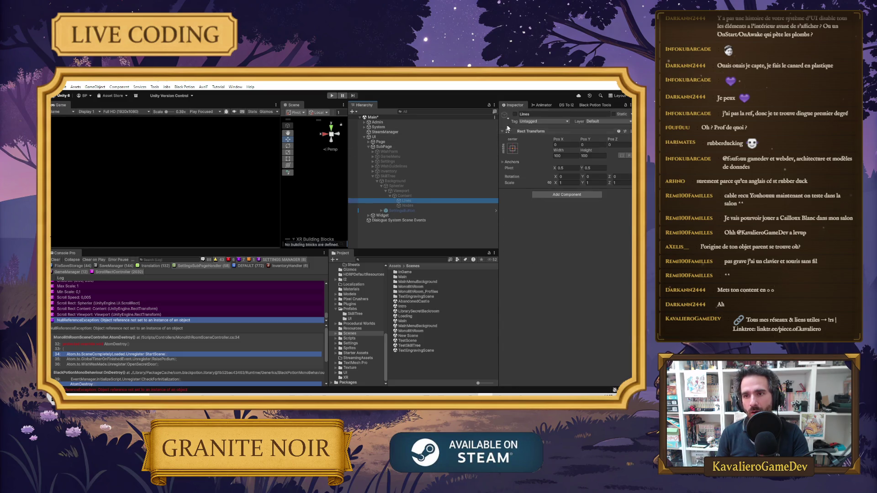
{"action": "key", "text": "Down"}
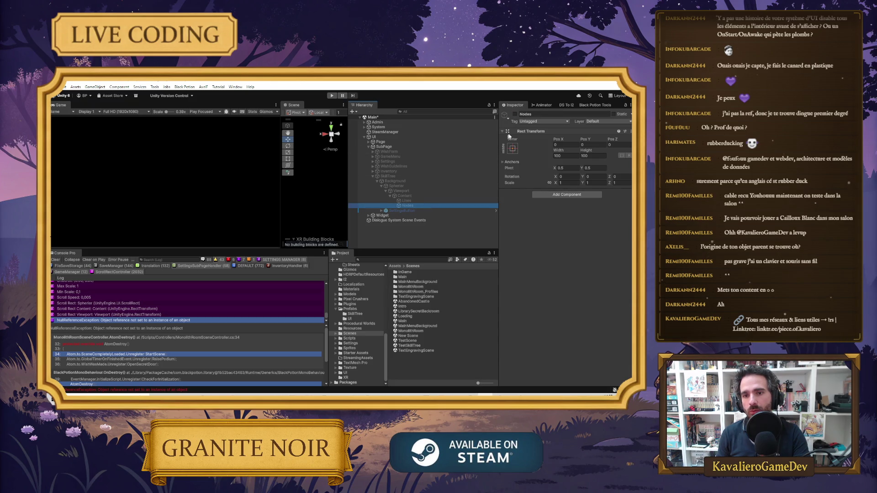
{"action": "key", "text": "Up"}
{"action": "key", "text": "Up"}
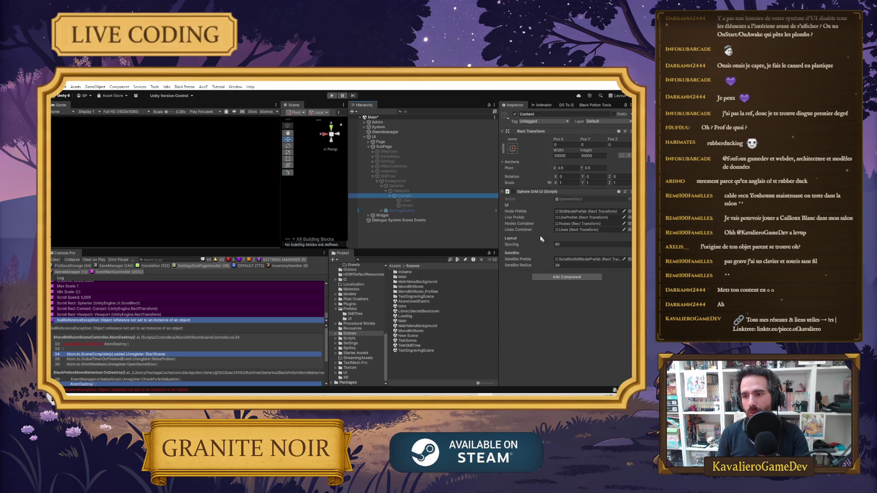
{"action": "left_click", "coordinate": [513, 192]}
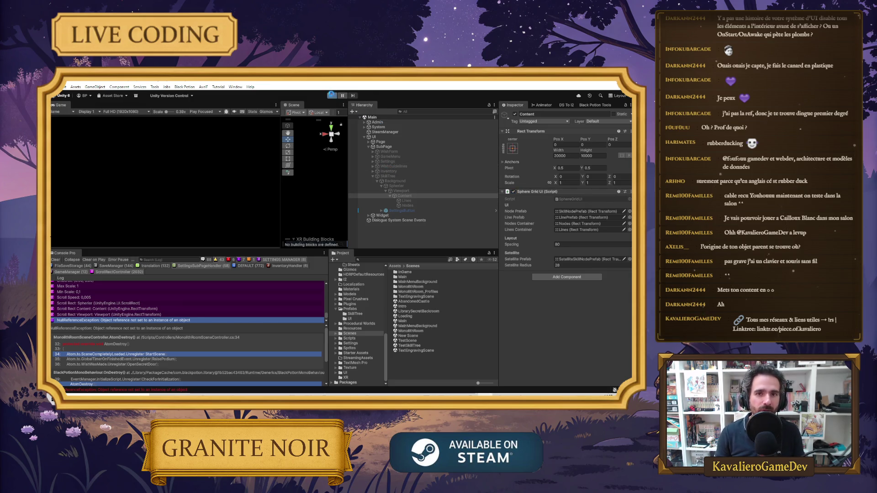
{"action": "left_click", "coordinate": [332, 95]}
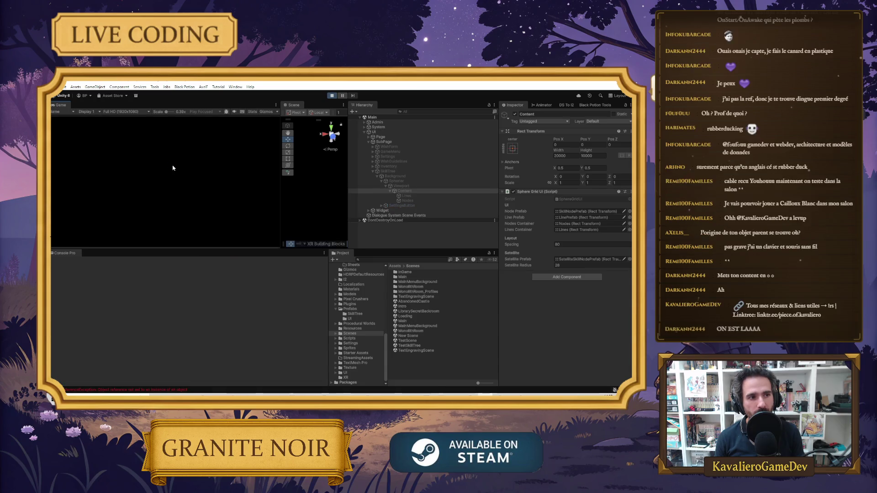
Zoom into the skill tree and unlock the central node, spawning three linked nodes.
{"action": "scroll", "coordinate": [124, 183], "scroll_direction": "down", "scroll_amount": 1}
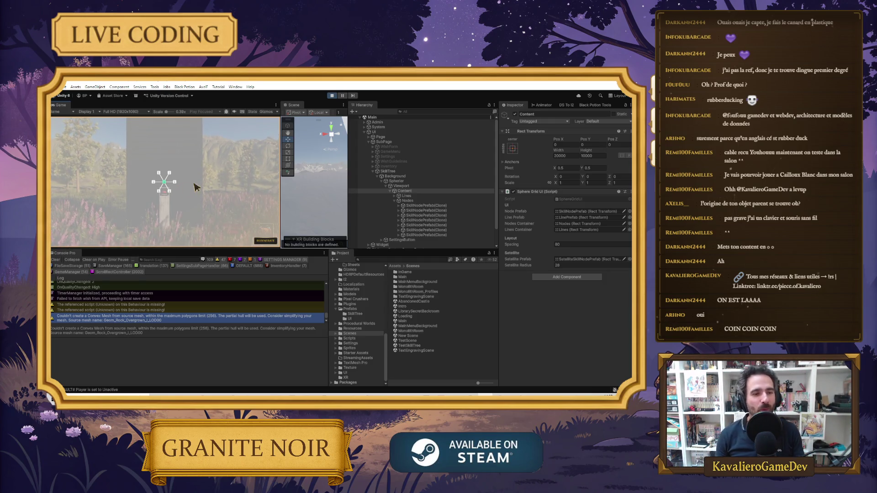
{"action": "left_click", "coordinate": [177, 184]}
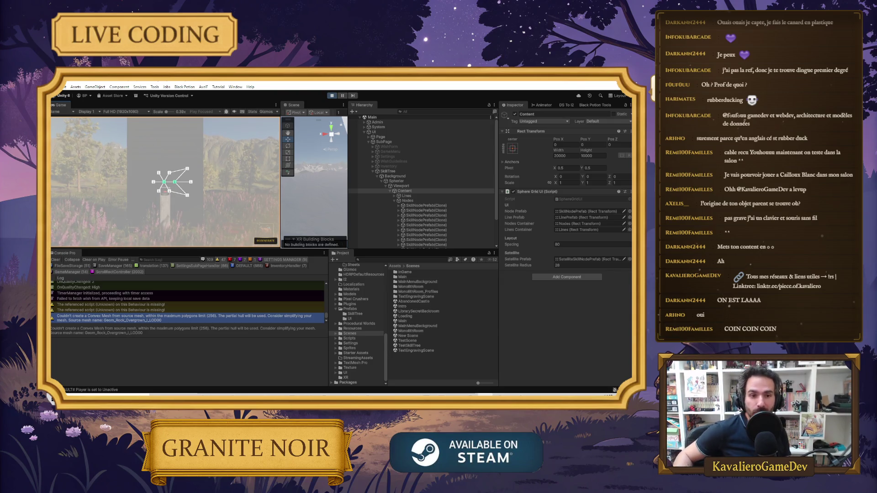
Unlock the nodes to the right, left and above the center to extend the tree upward.
{"action": "left_click", "coordinate": [191, 181]}
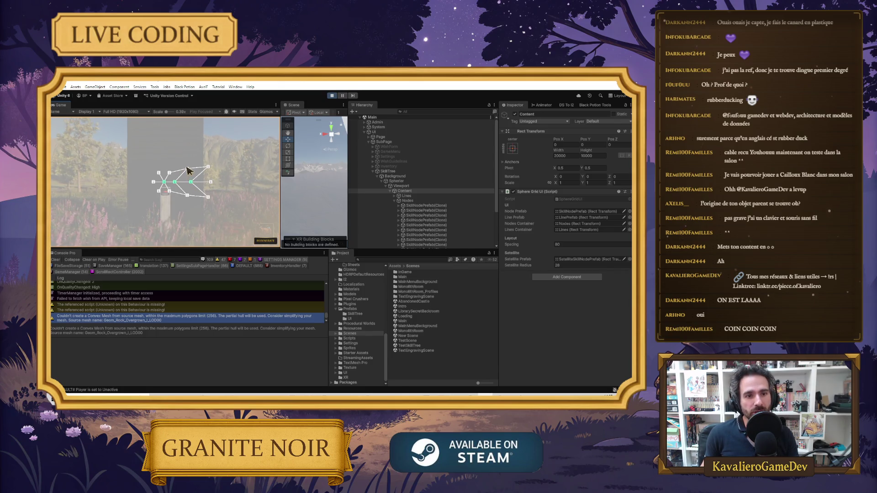
{"action": "left_click", "coordinate": [188, 170]}
{"action": "left_click", "coordinate": [170, 172]}
{"action": "left_click", "coordinate": [158, 173]}
{"action": "left_click", "coordinate": [164, 155]}
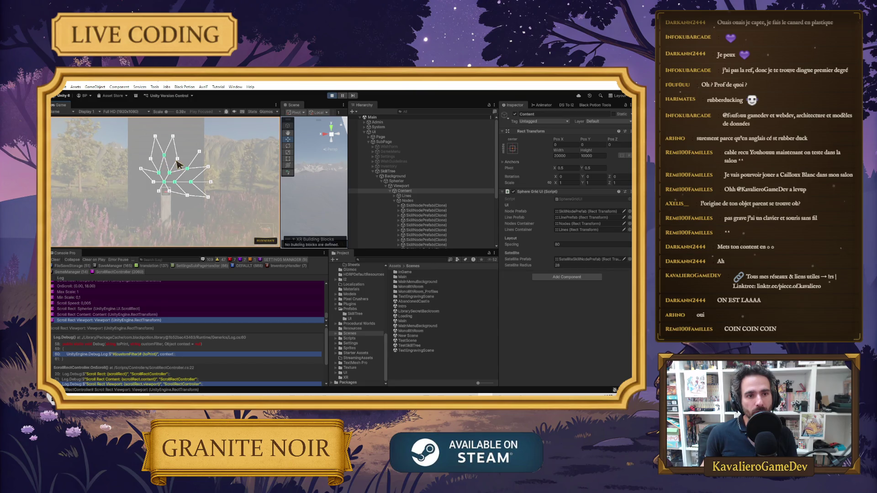
{"action": "left_click", "coordinate": [199, 151]}
{"action": "left_click", "coordinate": [187, 142]}
{"action": "left_click", "coordinate": [172, 136]}
{"action": "left_click", "coordinate": [156, 136]}
Unlock the far-left and lower-left nodes to spread the tree leftward and down.
{"action": "left_click", "coordinate": [151, 159]}
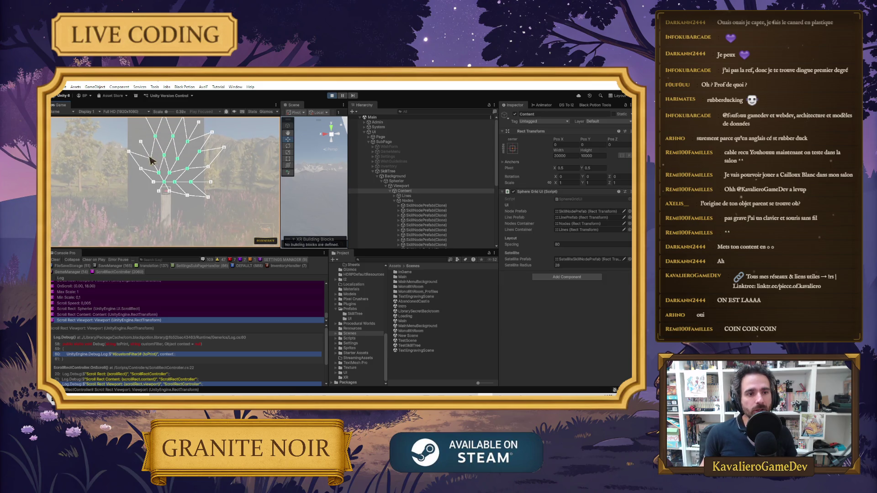
{"action": "left_click", "coordinate": [141, 168]}
{"action": "left_click", "coordinate": [153, 183]}
{"action": "left_click", "coordinate": [164, 191]}
{"action": "left_click", "coordinate": [169, 191]}
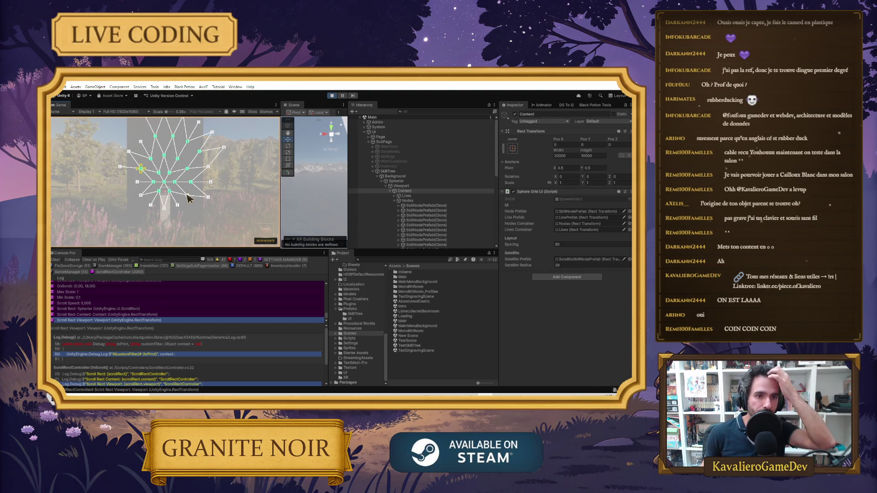
{"action": "left_click", "coordinate": [151, 204]}
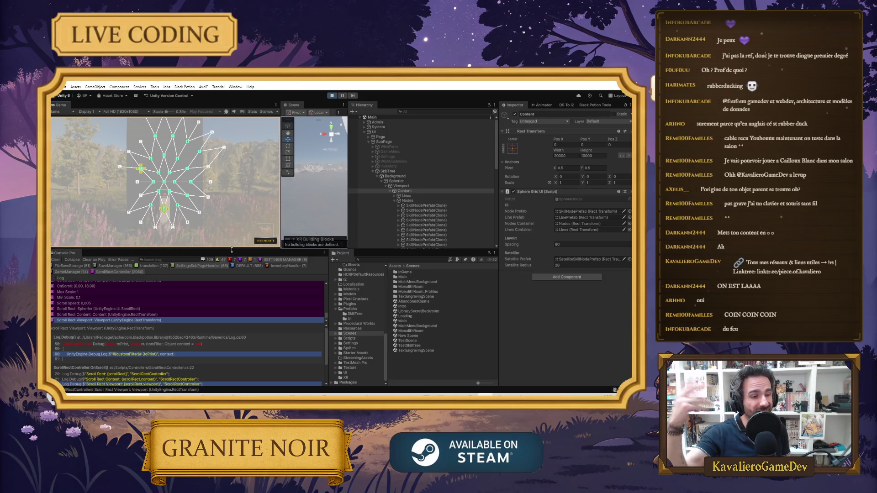
Unlock the right-side and lower-right nodes to extend the tree to the right.
{"action": "left_click", "coordinate": [213, 183]}
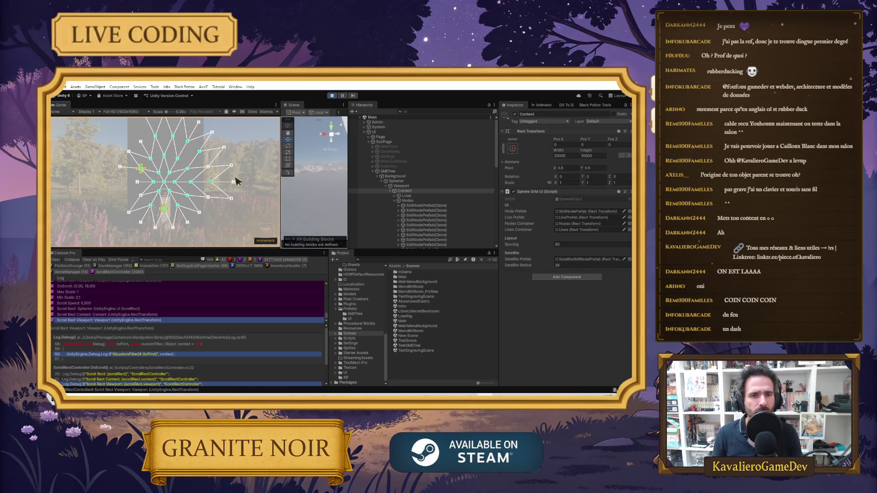
{"action": "left_click", "coordinate": [232, 182]}
{"action": "left_click", "coordinate": [231, 198]}
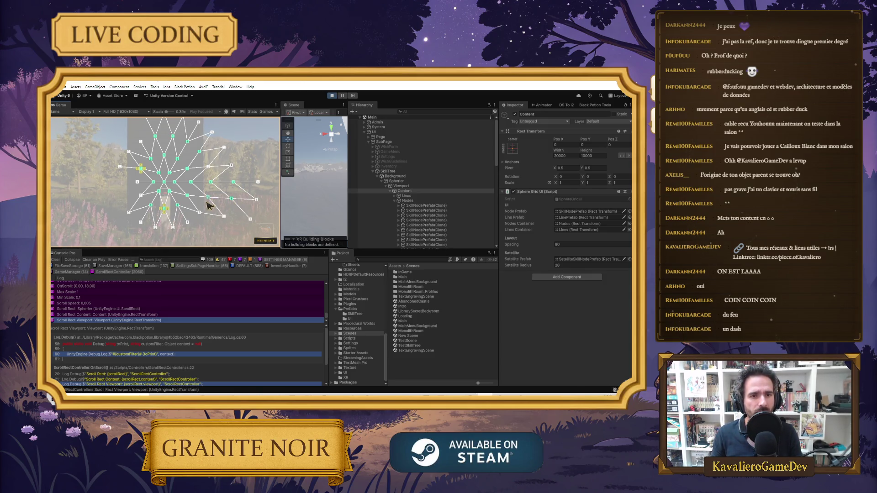
{"action": "left_click", "coordinate": [200, 212]}
{"action": "left_click", "coordinate": [223, 216]}
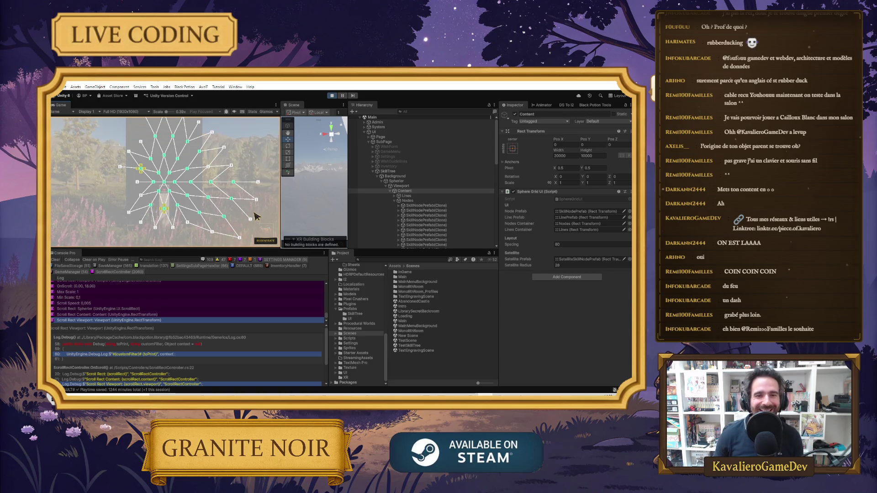
Switch from Unity to the browser showing the Path of Exile skill tree image.
{"action": "scroll", "coordinate": [259, 201], "scroll_direction": "down", "scroll_amount": 10}
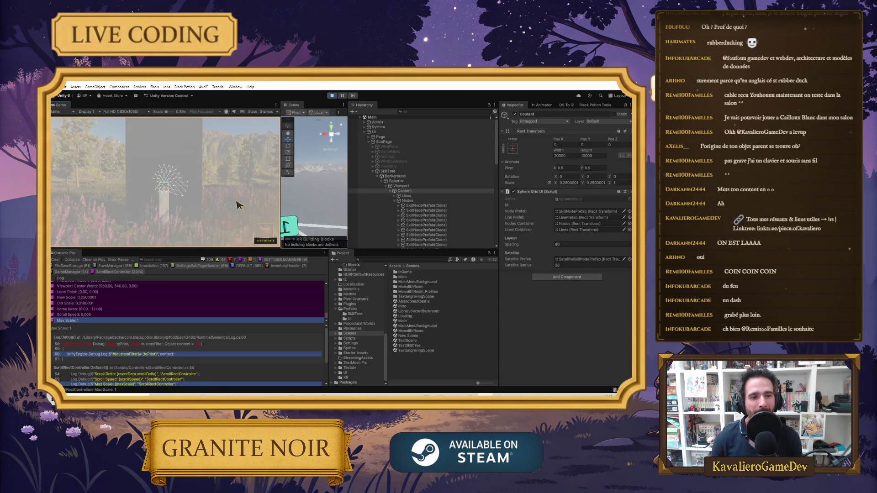
{"action": "scroll", "coordinate": [215, 201], "scroll_direction": "up", "scroll_amount": 2}
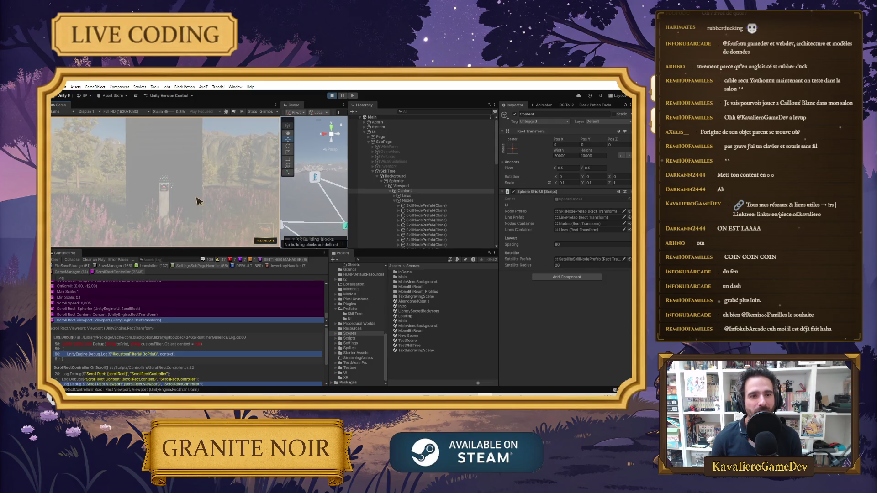
{"action": "scroll", "coordinate": [208, 201], "scroll_direction": "up", "scroll_amount": 10}
{"action": "scroll", "coordinate": [218, 202], "scroll_direction": "down", "scroll_amount": 2}
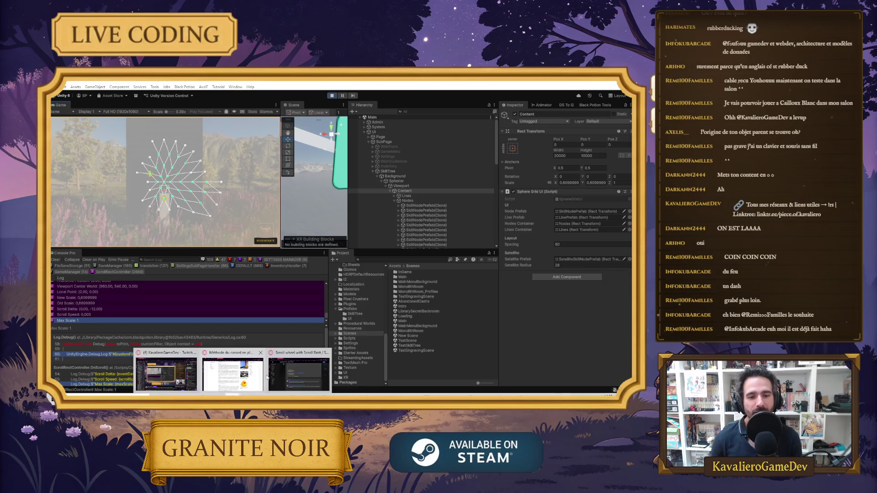
{"action": "mouse_move", "coordinate": [225, 367]}
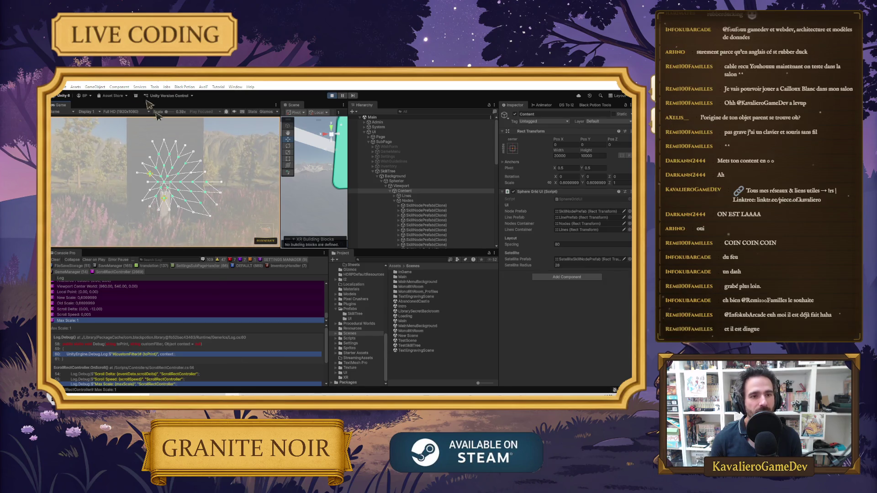
{"action": "key", "text": "alt+Tab"}
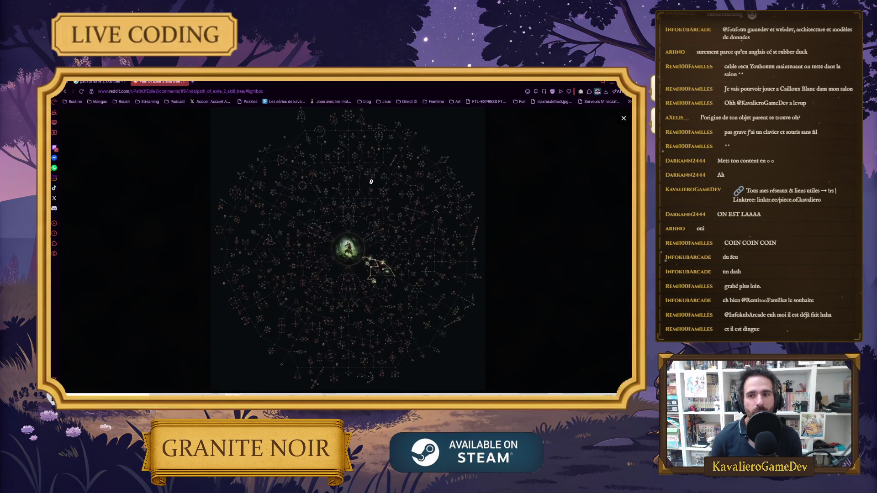
Compare the Path of Exile reference image with Unity's generated tree, ending back in Unity.
{"action": "key", "text": "alt+Tab"}
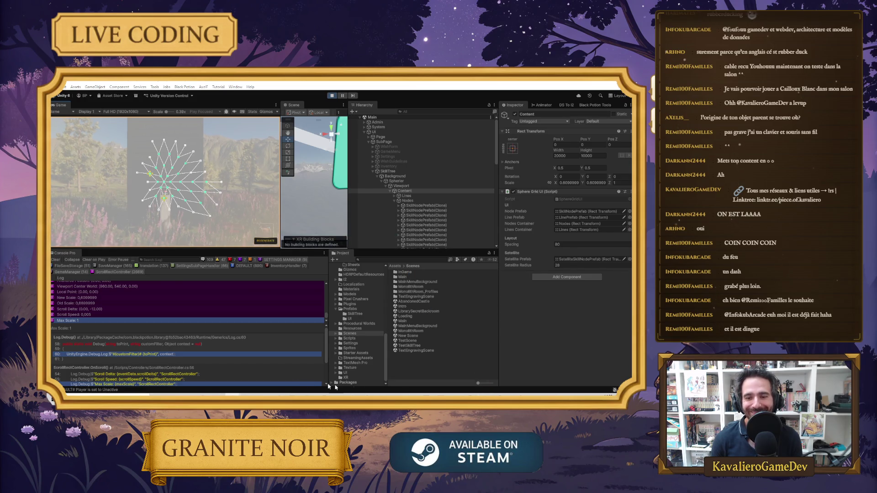
{"action": "key", "text": "alt+Tab"}
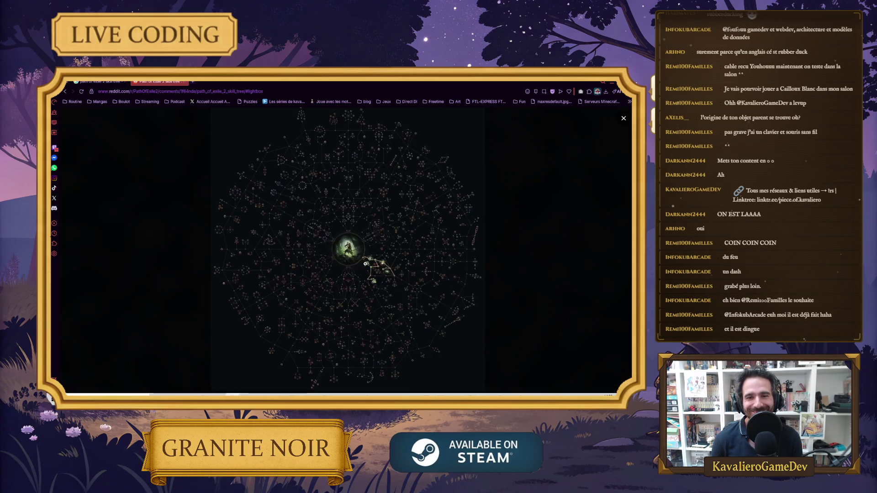
{"action": "key", "text": "alt+Tab"}
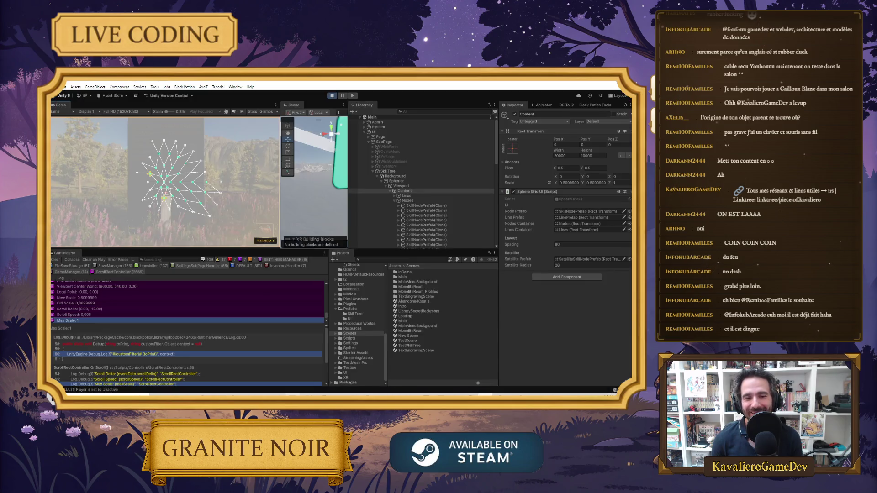
{"action": "key", "text": "alt+Tab"}
{"action": "key", "text": "alt+Tab"}
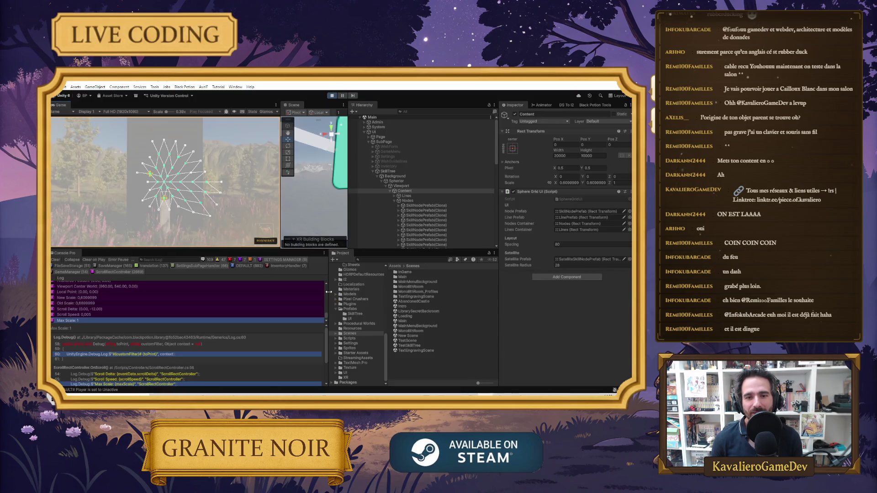
{"action": "key", "text": "alt+Tab"}
{"action": "key", "text": "alt+Tab"}
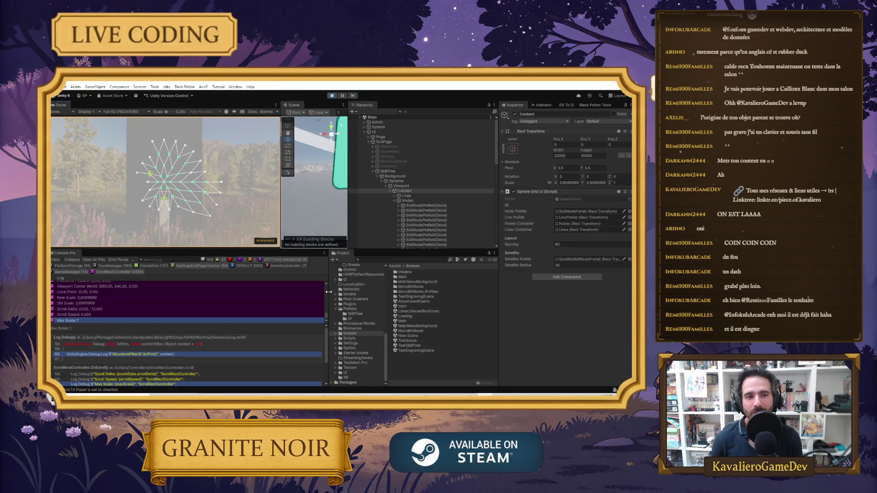
{"action": "key", "text": "alt+Tab"}
{"action": "key", "text": "alt+Tab"}
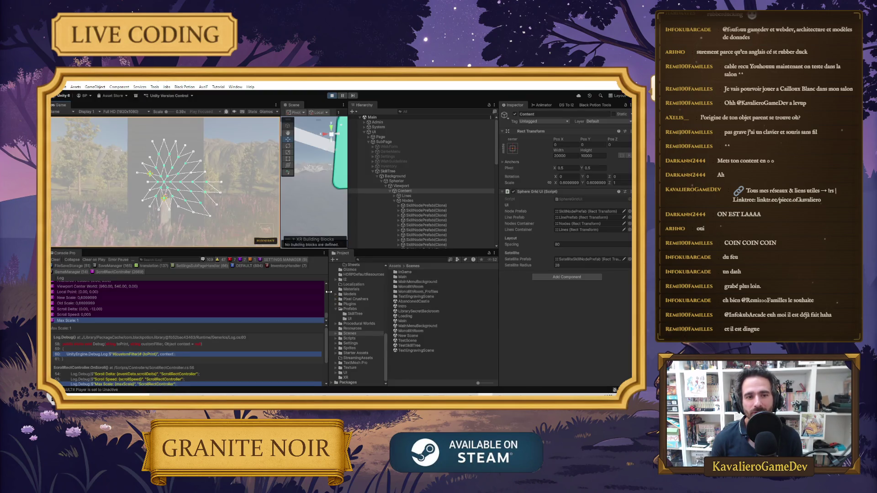
{"action": "key", "text": "alt+Tab"}
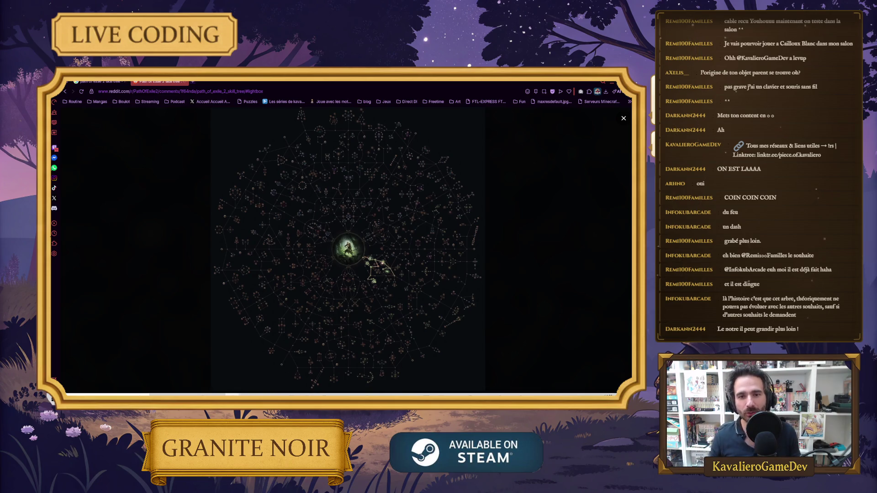
{"action": "left_click", "coordinate": [495, 393]}
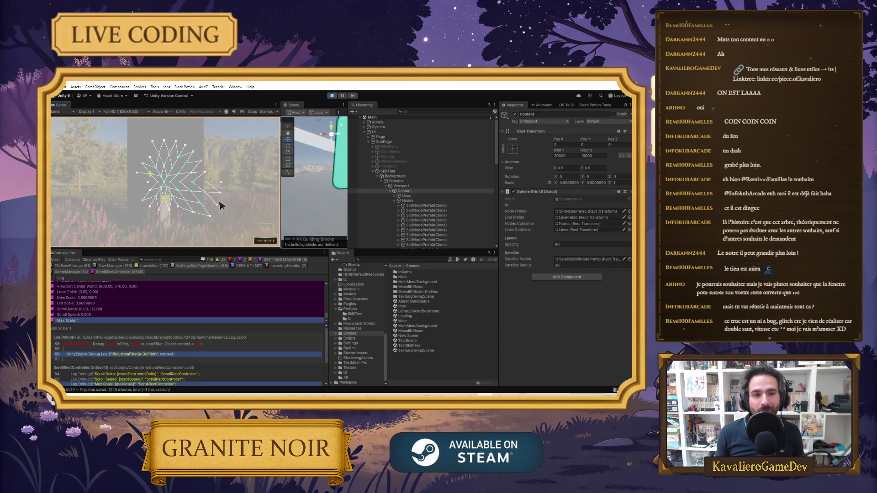
Unlock four more nodes to grow branches to the right and upper right.
{"action": "left_click", "coordinate": [221, 196]}
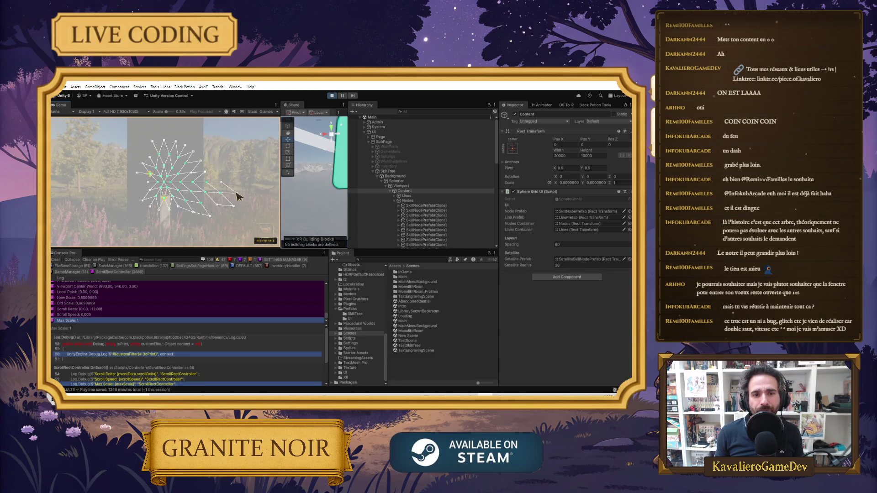
{"action": "left_click", "coordinate": [221, 182]}
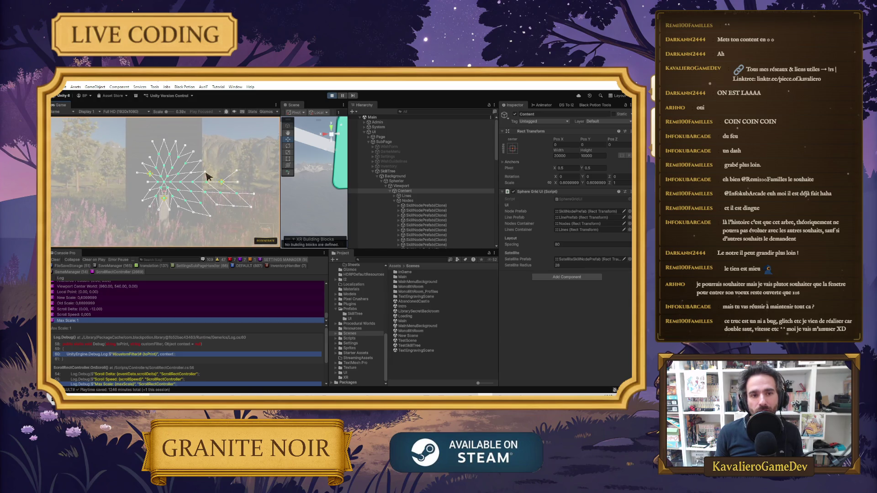
{"action": "left_click", "coordinate": [194, 151]}
{"action": "left_click", "coordinate": [217, 160]}
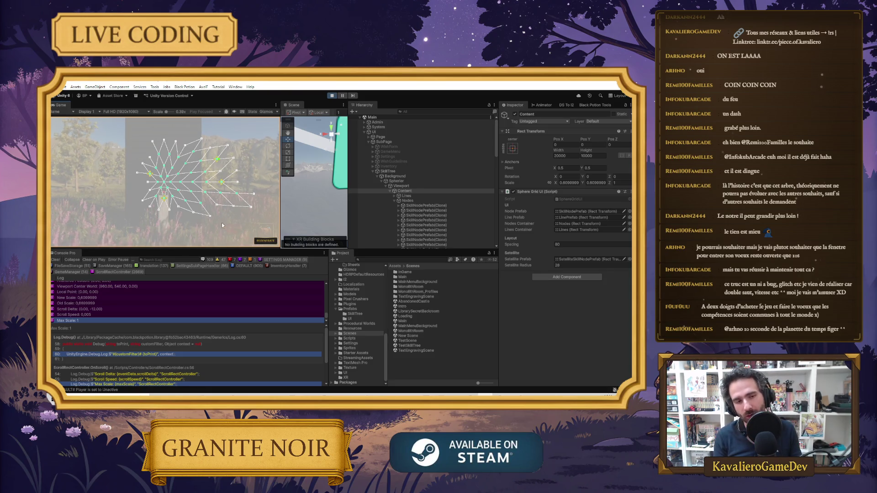
Close the skill tree, interact with the pillar terminal, and dismiss the golden dialog.
{"action": "key", "text": "Escape"}
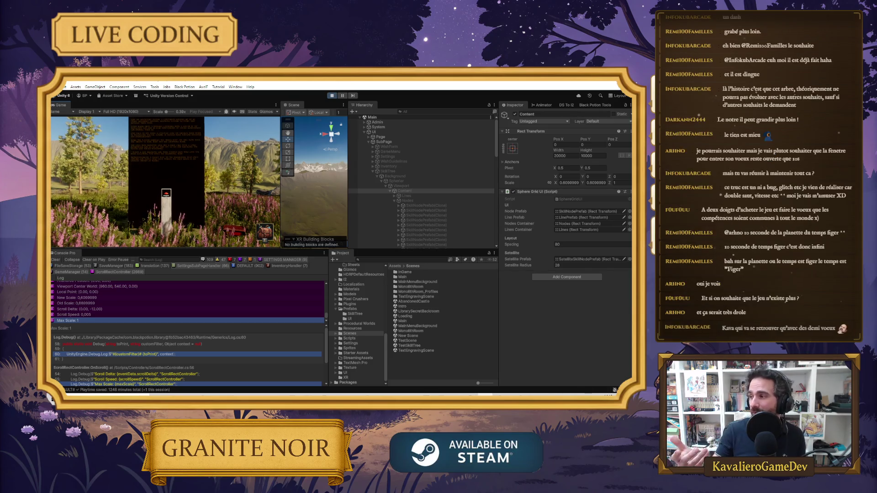
{"action": "key", "text": "e"}
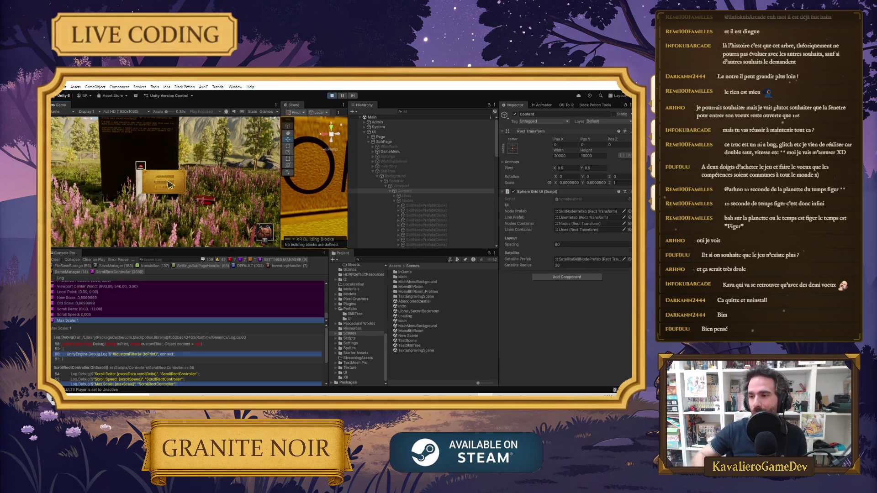
{"action": "left_click", "coordinate": [170, 185]}
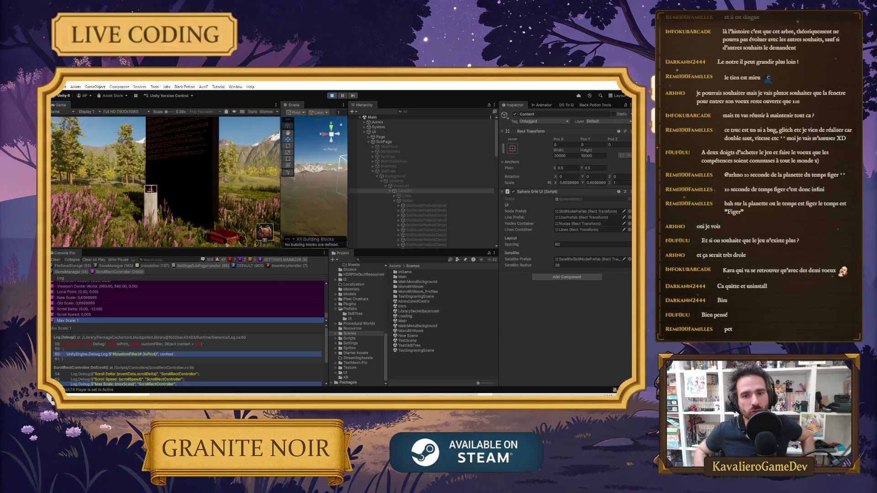
Reopen the skill tree and unlock three left-side nodes to sprout new branches.
{"action": "key", "text": "e"}
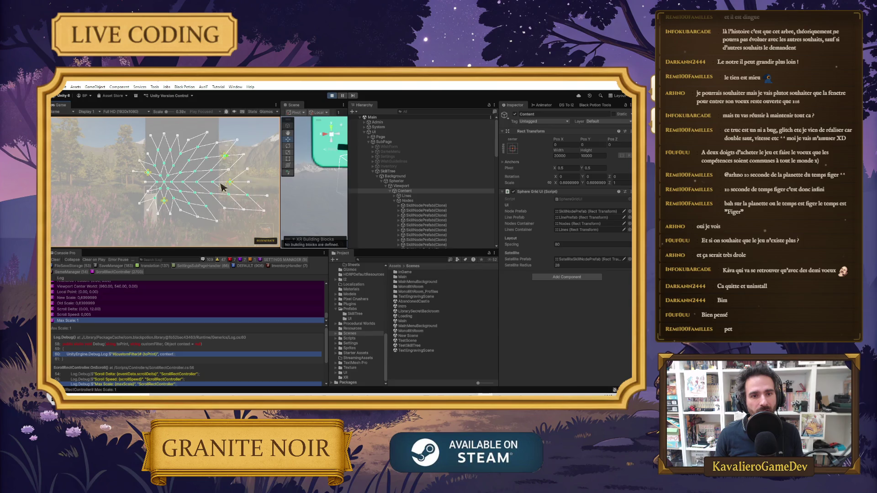
{"action": "scroll", "coordinate": [169, 191], "scroll_direction": "up", "scroll_amount": 2}
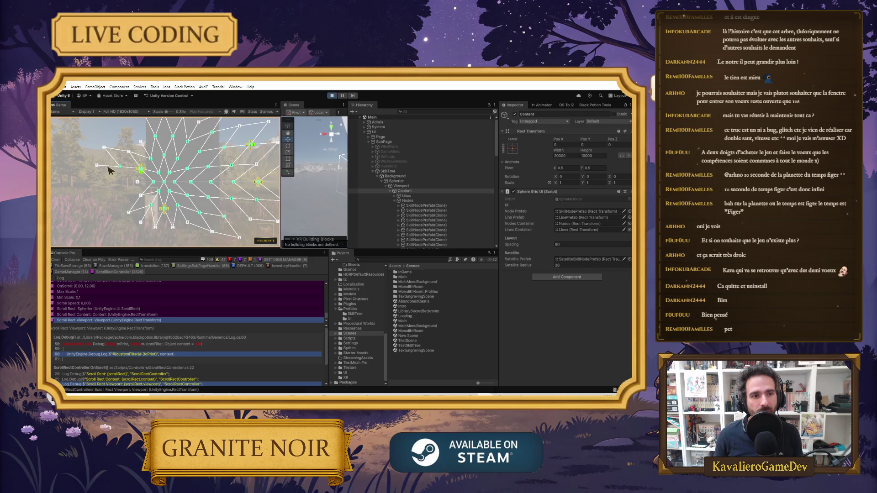
{"action": "left_click", "coordinate": [104, 148]}
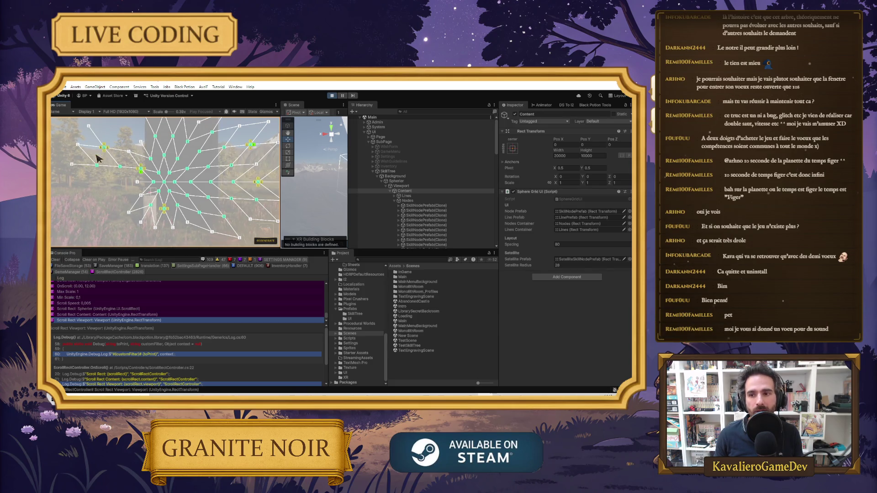
{"action": "left_click", "coordinate": [118, 171]}
{"action": "left_click", "coordinate": [129, 152]}
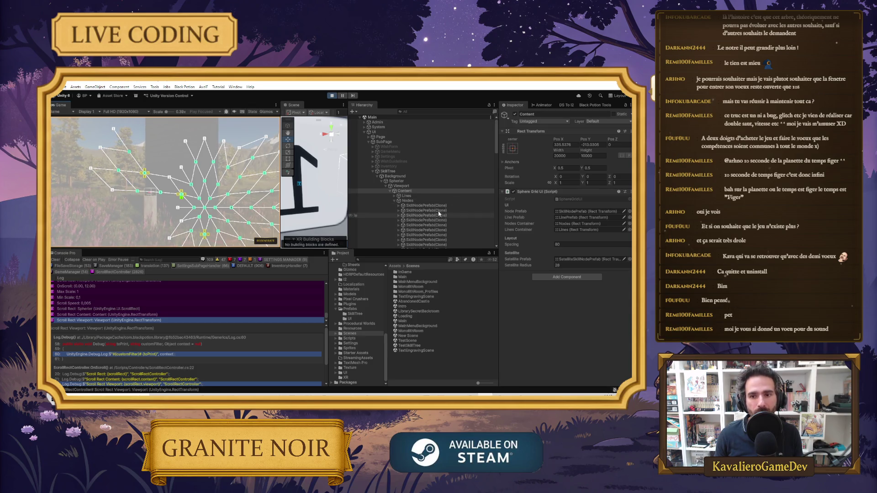
{"action": "left_click_drag", "start_coordinate": [165, 188], "coordinate": [163, 162]}
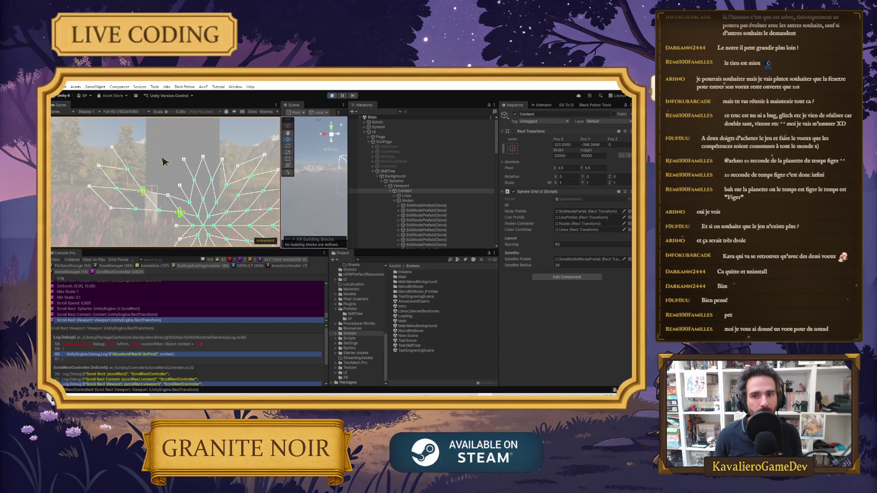
Expand Admin and Pool in the Hierarchy, then close the skill tree.
{"action": "left_click", "coordinate": [363, 122]}
{"action": "left_click", "coordinate": [368, 147]}
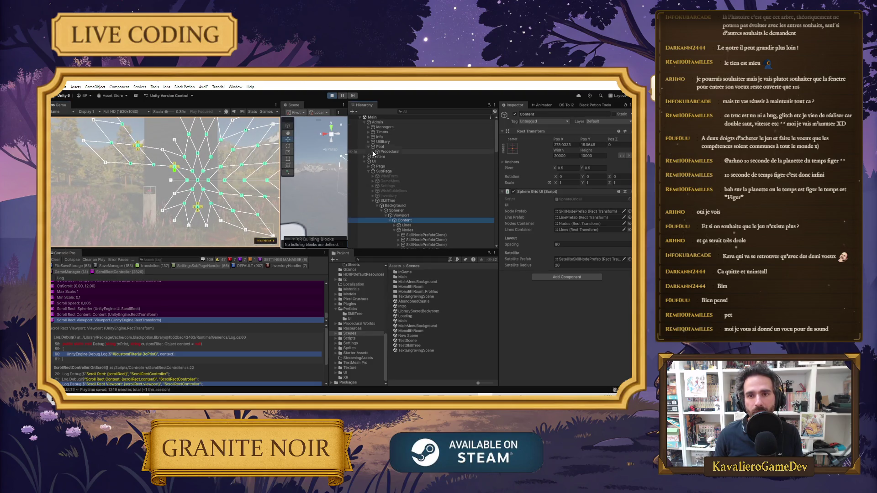
{"action": "scroll", "coordinate": [425, 187], "scroll_direction": "down", "scroll_amount": 10}
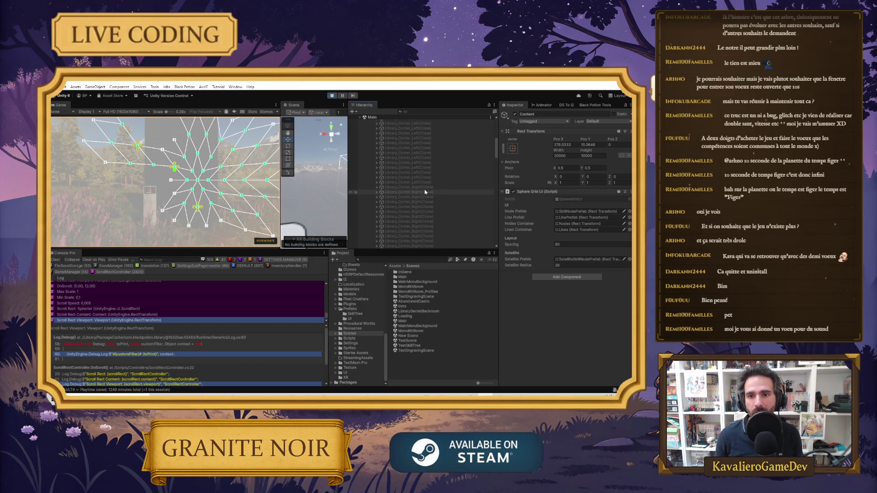
{"action": "scroll", "coordinate": [429, 186], "scroll_direction": "up", "scroll_amount": 10}
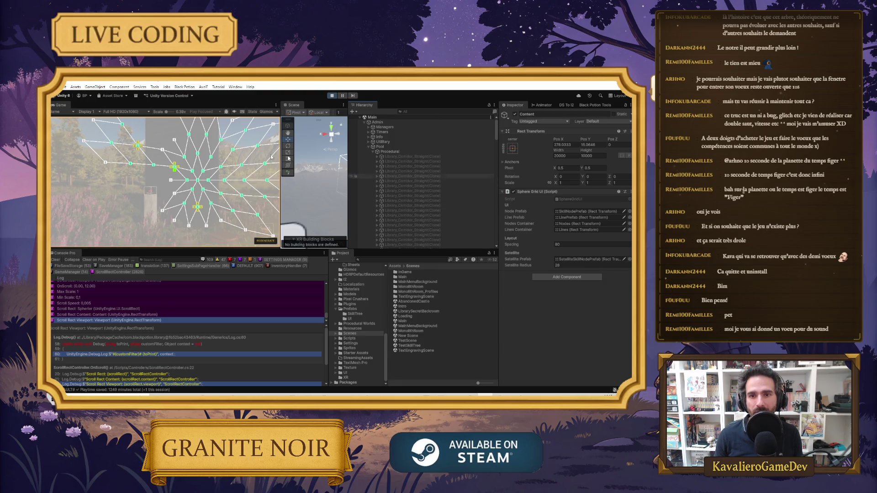
{"action": "left_click", "coordinate": [152, 189]}
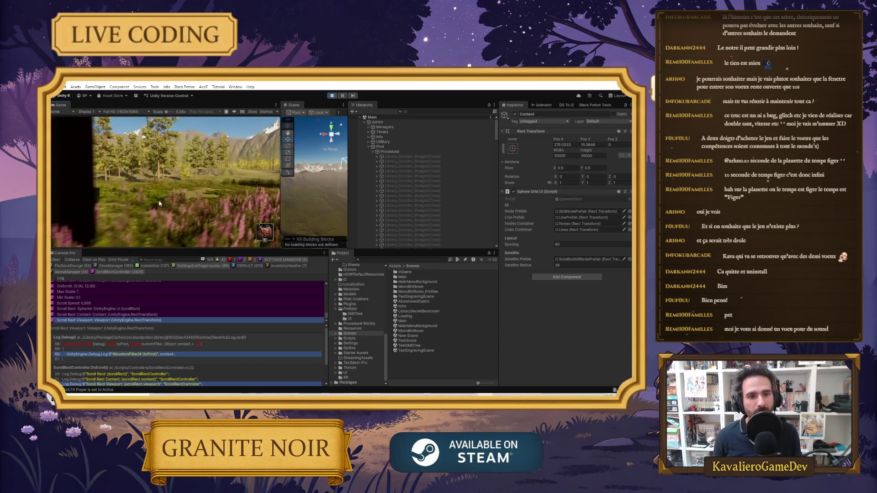
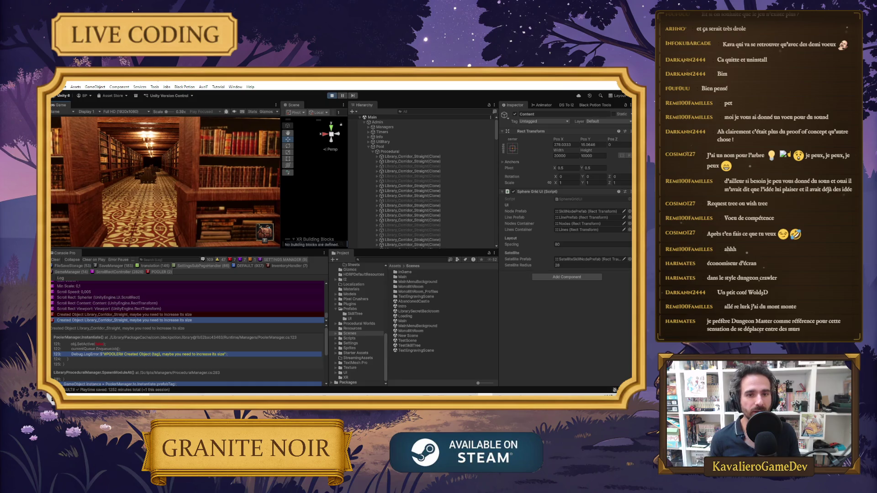
Widen the Scene view and zoom out to show the whole golden menu board.
{"action": "left_click_drag", "start_coordinate": [281, 186], "coordinate": [151, 193]}
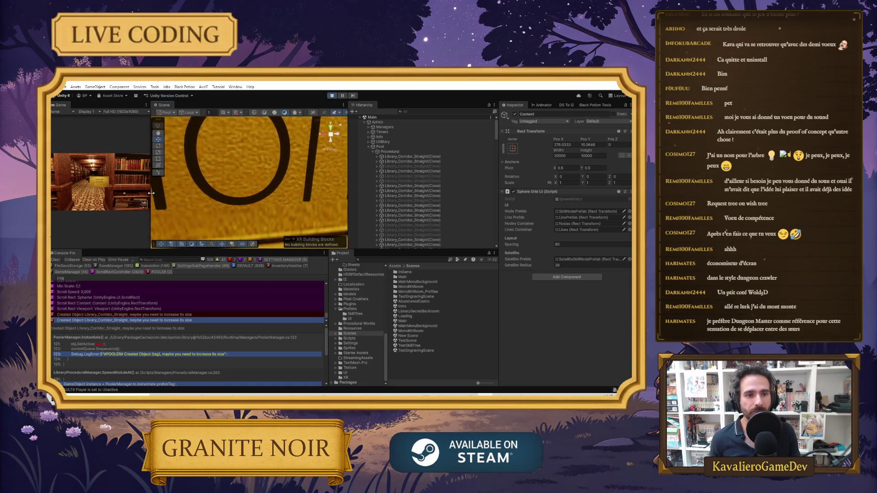
{"action": "scroll", "coordinate": [256, 180], "scroll_direction": "down", "scroll_amount": 5}
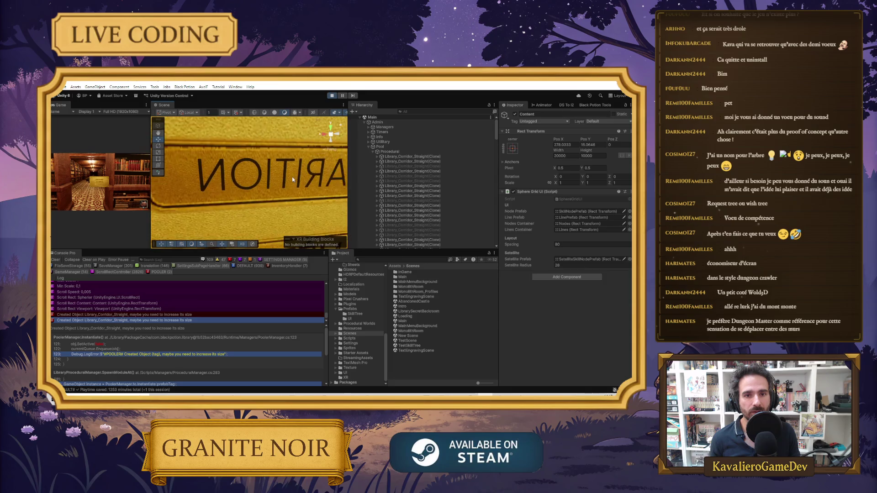
{"action": "scroll", "coordinate": [309, 174], "scroll_direction": "down", "scroll_amount": 4}
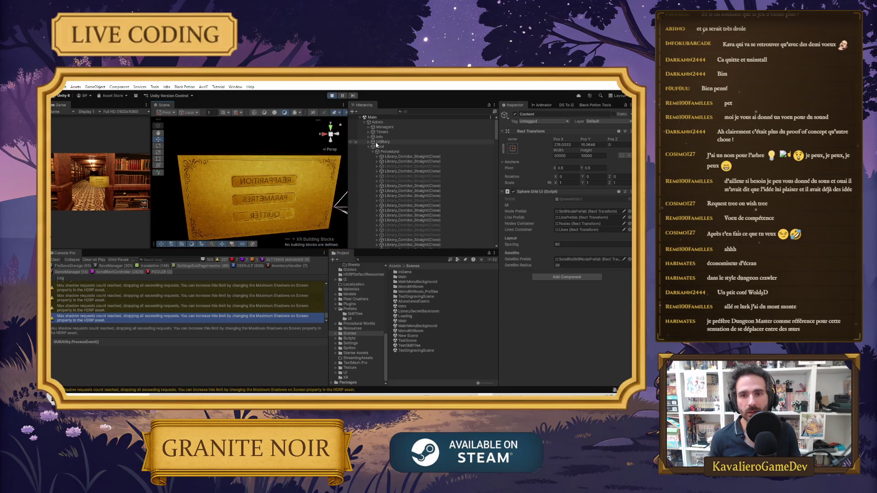
{"action": "scroll", "coordinate": [382, 172], "scroll_direction": "down", "scroll_amount": 10}
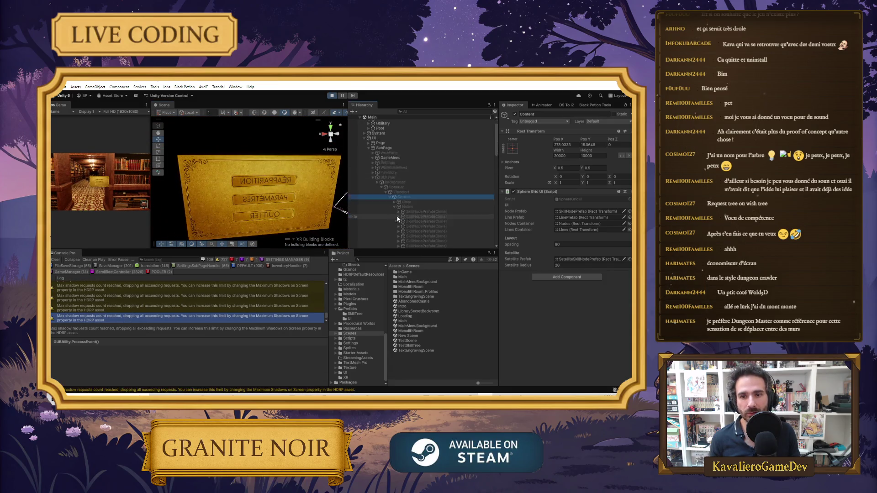
{"action": "scroll", "coordinate": [402, 222], "scroll_direction": "down", "scroll_amount": 10}
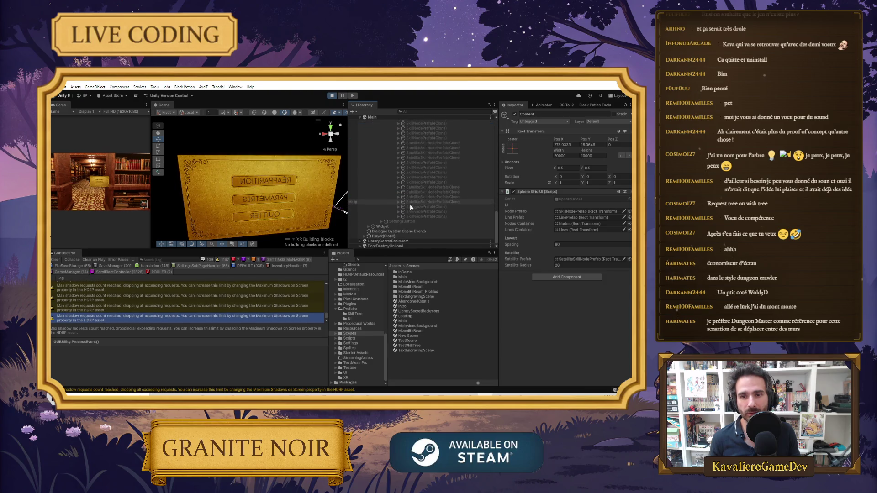
{"action": "scroll", "coordinate": [385, 230], "scroll_direction": "up", "scroll_amount": 15}
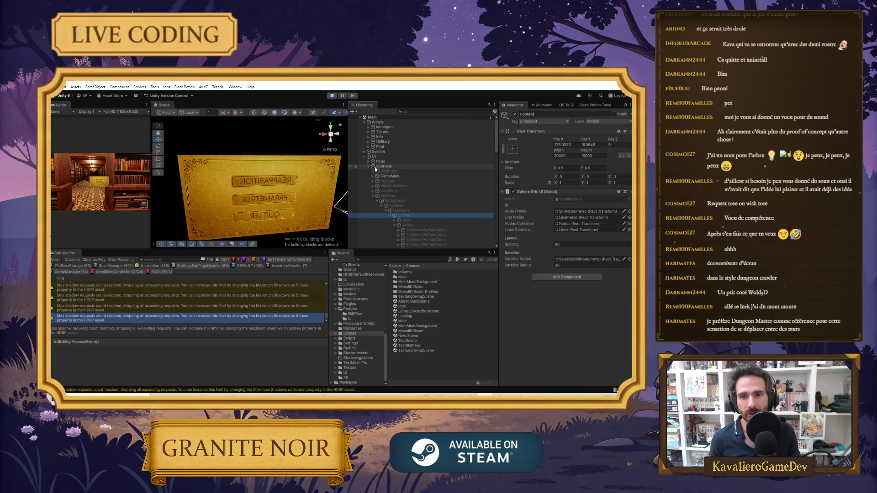
Uncheck GameMenu's active box in the Inspector, then clear the selection.
{"action": "left_click", "coordinate": [389, 177]}
{"action": "left_click", "coordinate": [514, 113]}
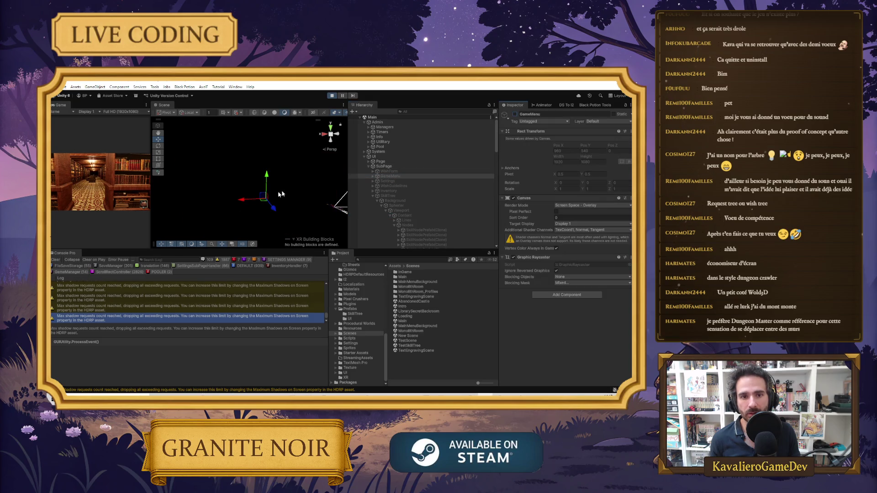
{"action": "left_click", "coordinate": [297, 193]}
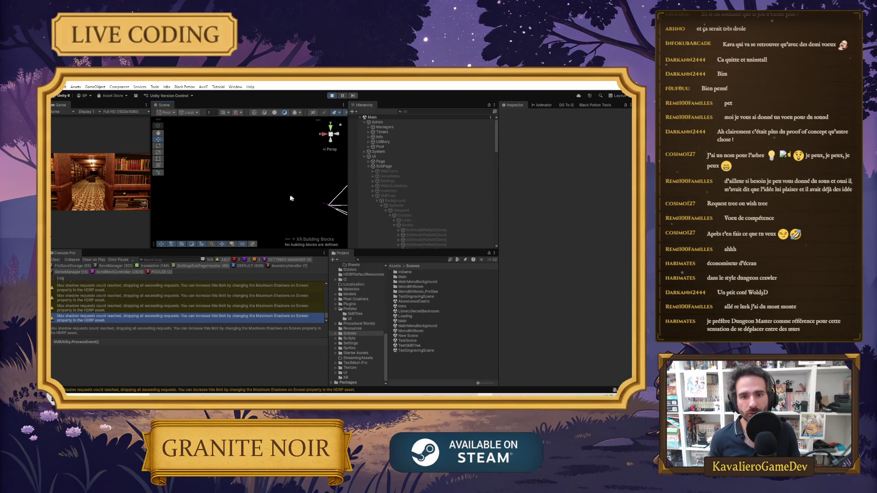
Orbit the Scene view around the library and select Player(Clone) in the Hierarchy.
{"action": "mouse_move", "coordinate": [155, 193]}
{"action": "left_mouse_down"}
{"action": "mouse_move", "coordinate": [266, 200]}
{"action": "mouse_move", "coordinate": [227, 227]}
{"action": "mouse_move", "coordinate": [201, 214]}
{"action": "left_mouse_up"}
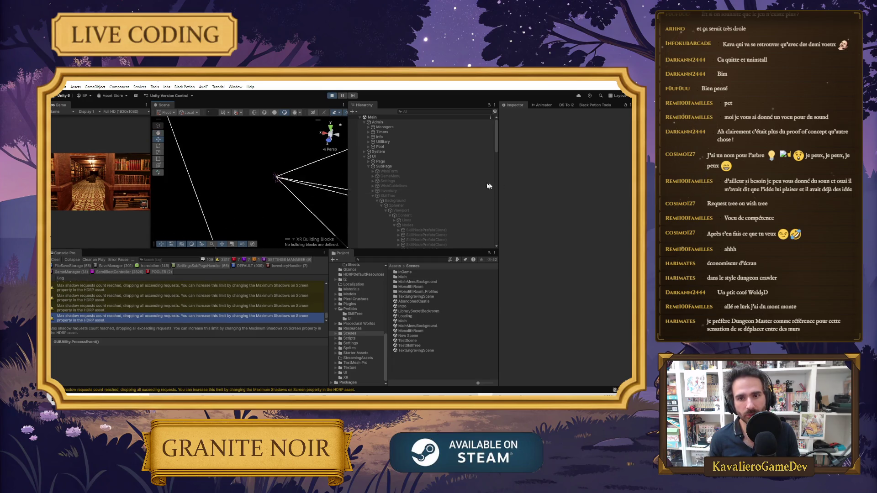
{"action": "scroll", "coordinate": [399, 224], "scroll_direction": "down", "scroll_amount": 6}
{"action": "scroll", "coordinate": [399, 225], "scroll_direction": "down", "scroll_amount": 10}
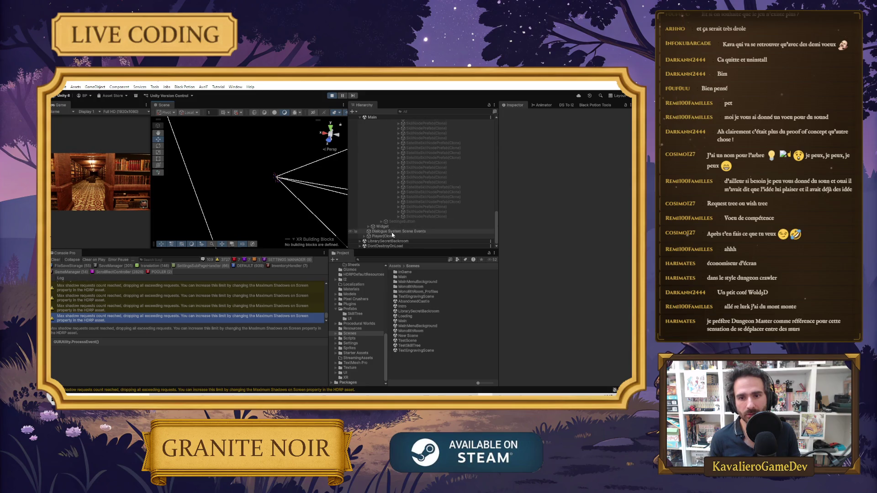
{"action": "left_click", "coordinate": [391, 236]}
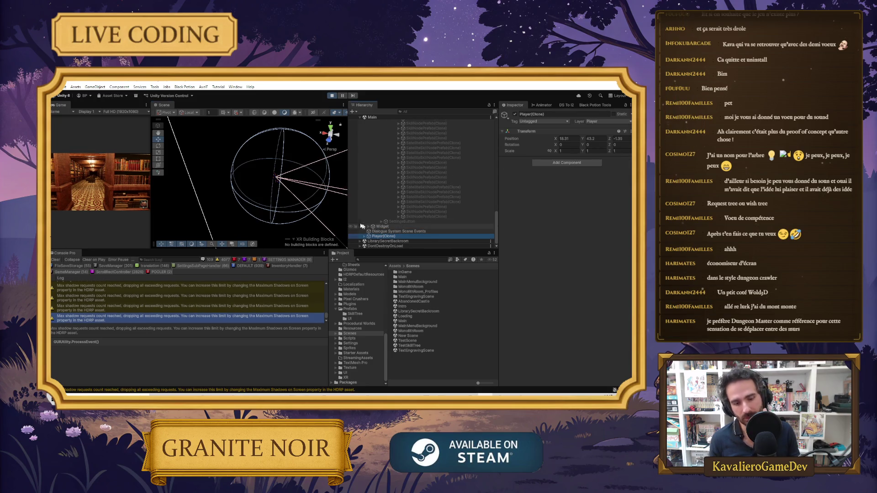
Frame Player(Clone) in the Scene view, then widen the Game view to show the corridor.
{"action": "key", "text": "f"}
{"action": "scroll", "coordinate": [263, 194], "scroll_direction": "up", "scroll_amount": 5}
{"action": "mouse_move", "coordinate": [270, 199]}
{"action": "left_mouse_down"}
{"action": "mouse_move", "coordinate": [260, 205]}
{"action": "mouse_move", "coordinate": [273, 203]}
{"action": "left_mouse_up"}
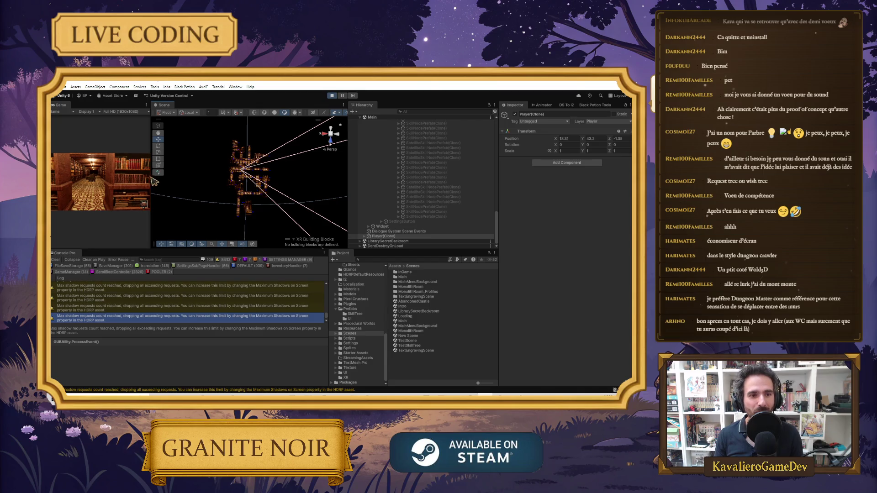
{"action": "left_click_drag", "start_coordinate": [151, 177], "coordinate": [284, 185]}
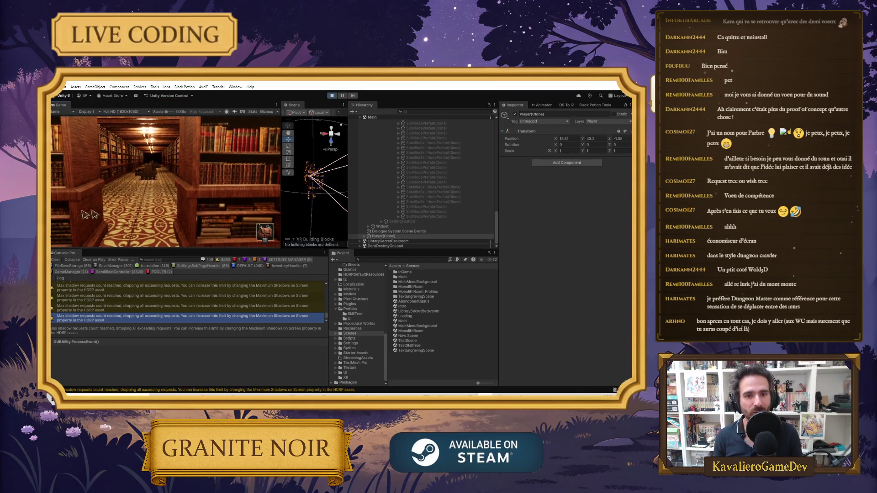